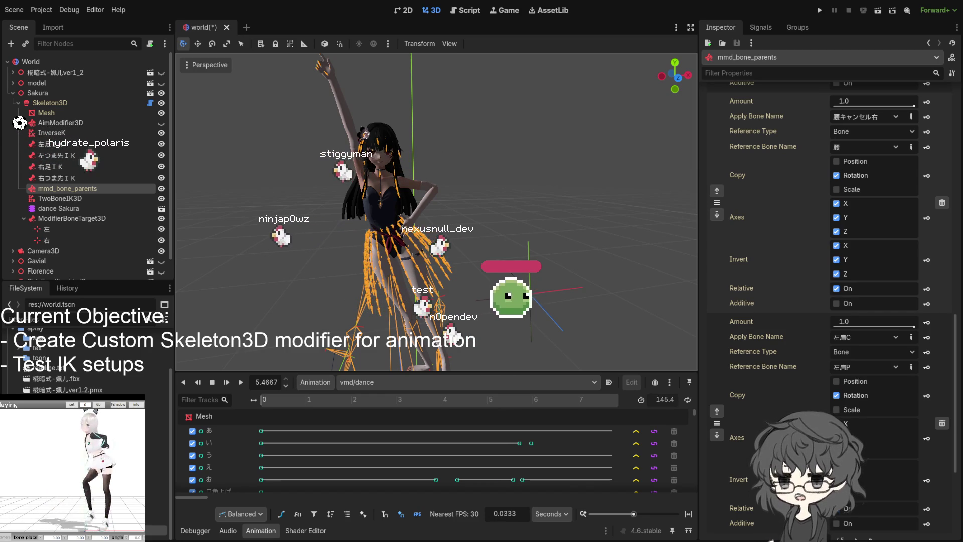
- Duplicate mmd_bone_parents as mmd_bone_parents2 and move it after TwoBoneIK3D in the skeleton
left_click(58, 232)
key("ctrl+d")
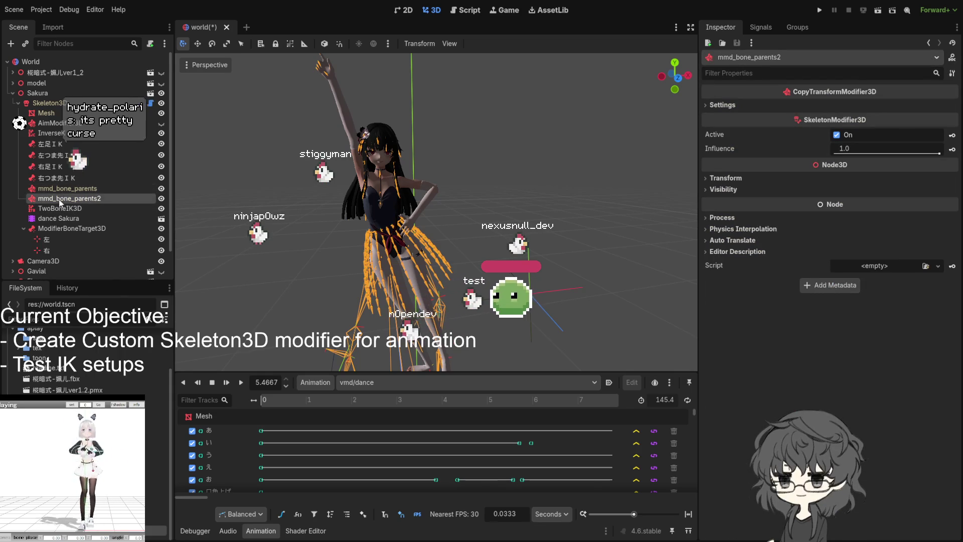
left_click_drag(65, 217, 61, 213)
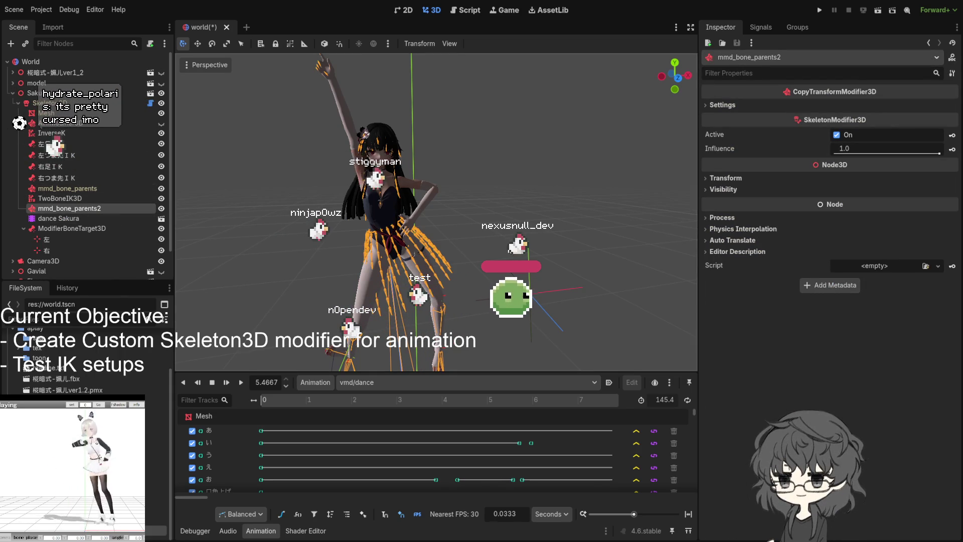
scroll(450, 256, "down", 4)
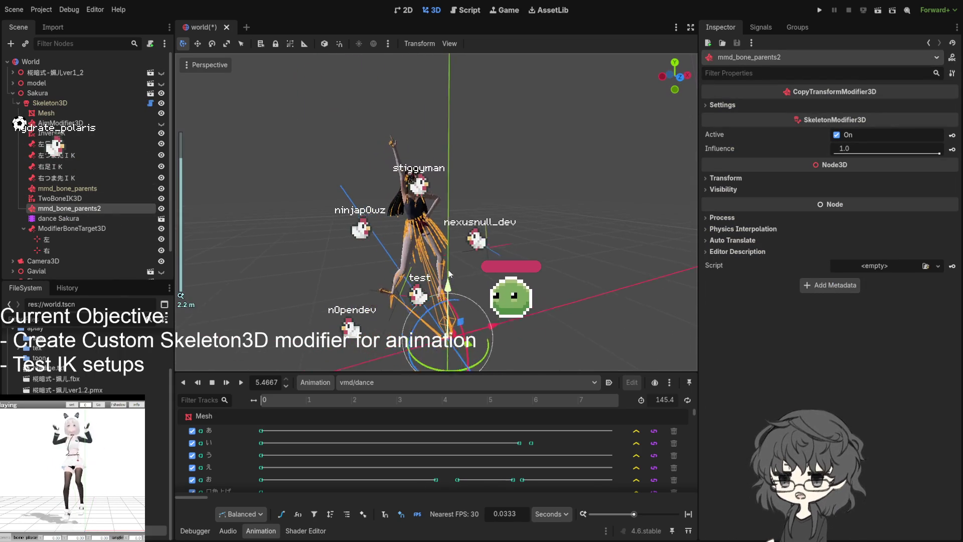
mouse_move(450, 275)
left_mouse_down()
mouse_move(471, 274)
mouse_move(452, 280)
left_mouse_up()
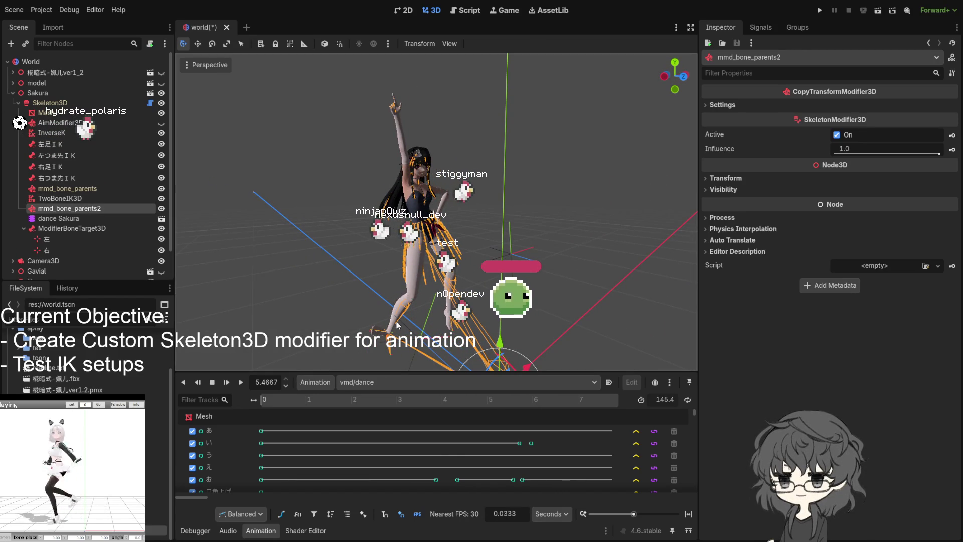
scroll(405, 326, "down", 3)
scroll(403, 293, "up", 4)
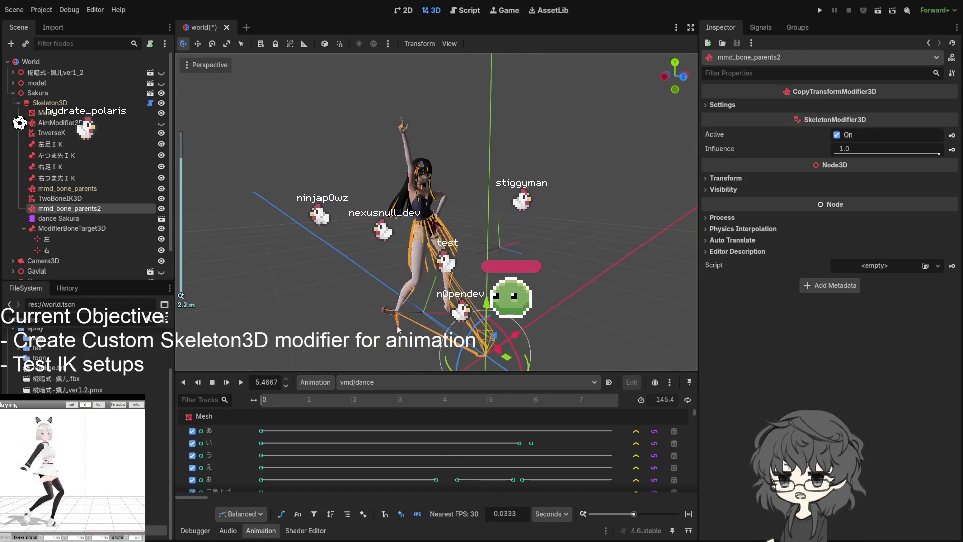
- Rewind the vmd dance animation to 0 and play it to watch Sakura under the new modifier order
left_click_drag(418, 305, 470, 278)
left_click(512, 301)
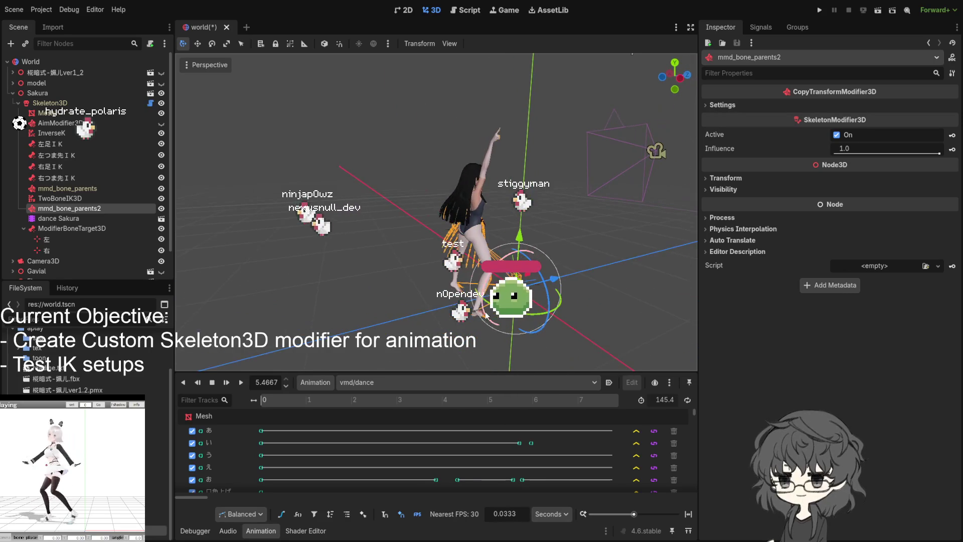
left_click_drag(515, 325, 317, 311)
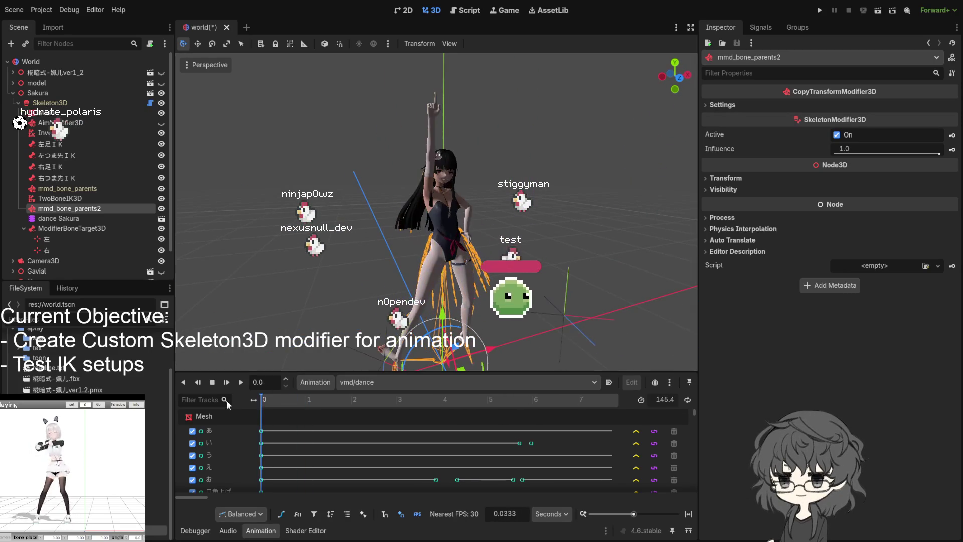
mouse_move(308, 405)
left_mouse_down()
mouse_move(352, 406)
mouse_move(263, 407)
left_mouse_up()
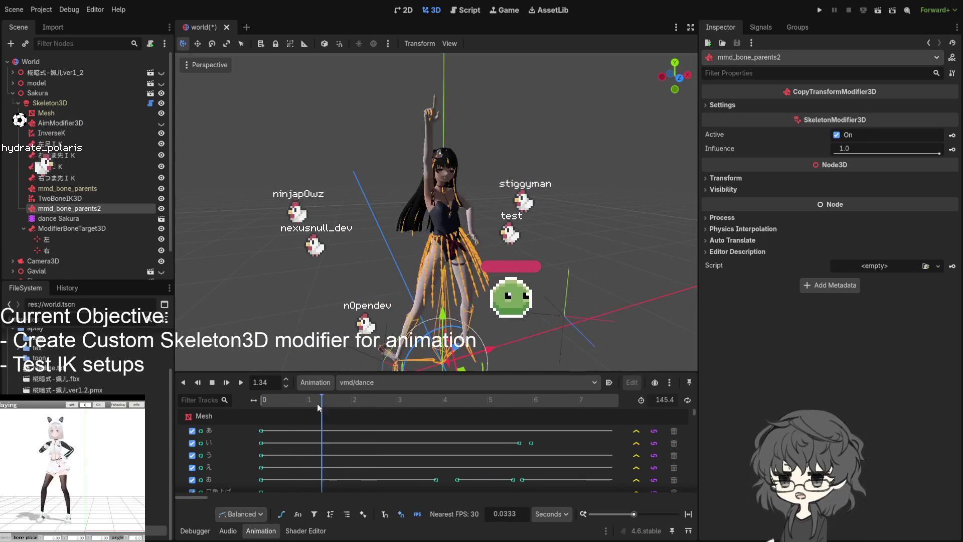
left_click(239, 382)
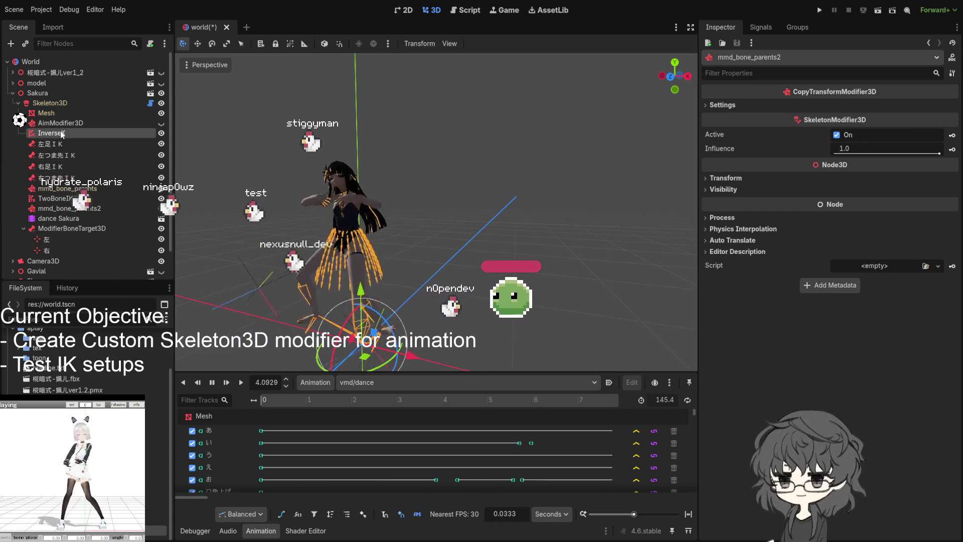
- Move InverseK right after mmd_bone_parents, then bring up TwoBoneIK3D's leg IK settings
left_click_drag(67, 198, 67, 195)
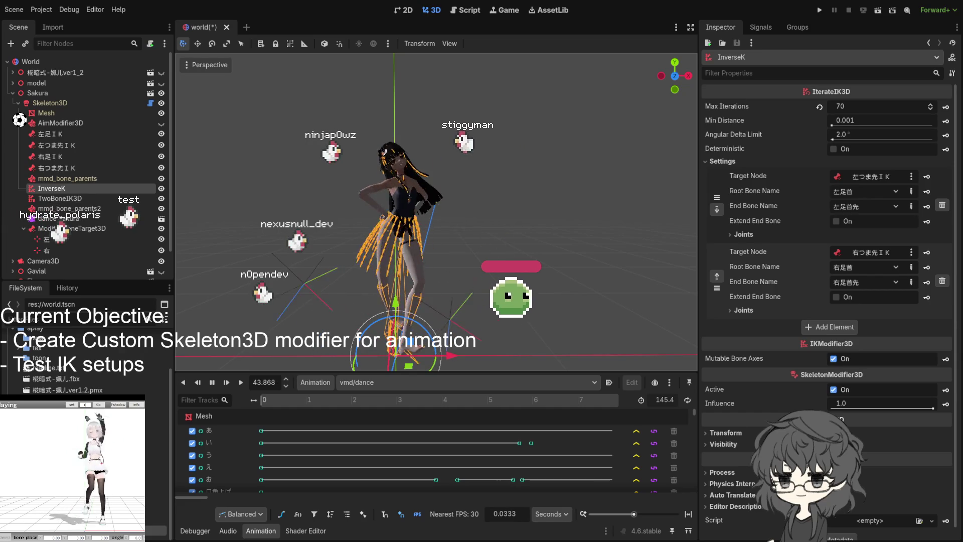
left_click(527, 188)
scroll(527, 188, "down", 3)
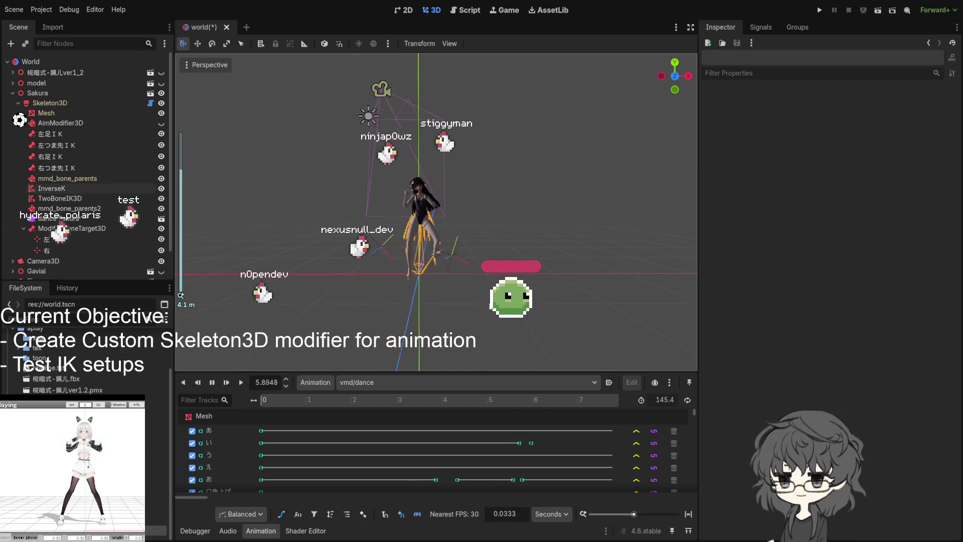
scroll(465, 306, "up", 3)
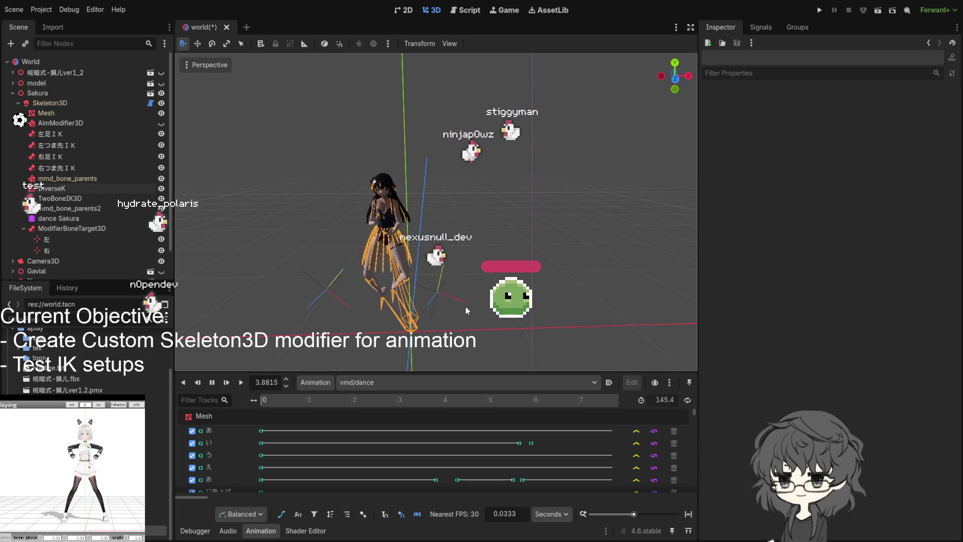
scroll(421, 301, "up", 4)
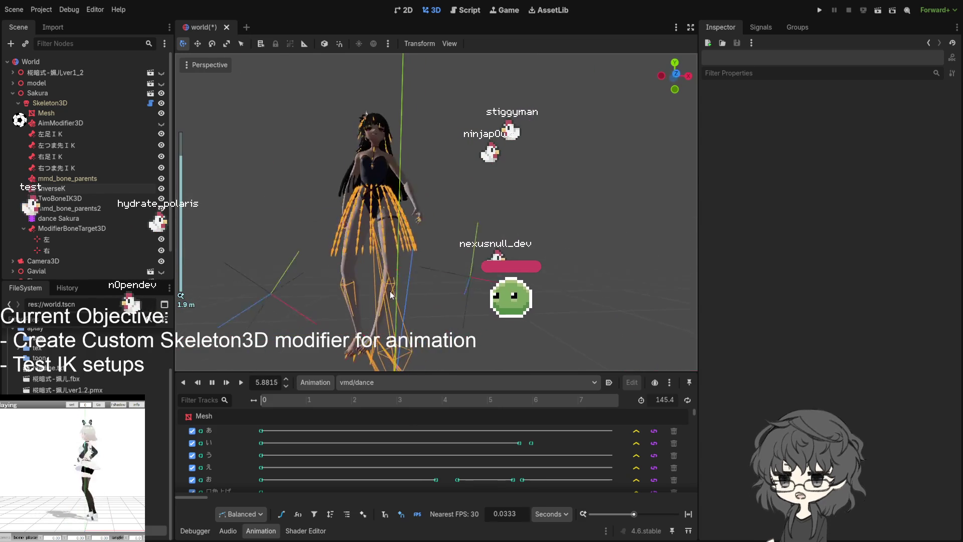
left_click(67, 196)
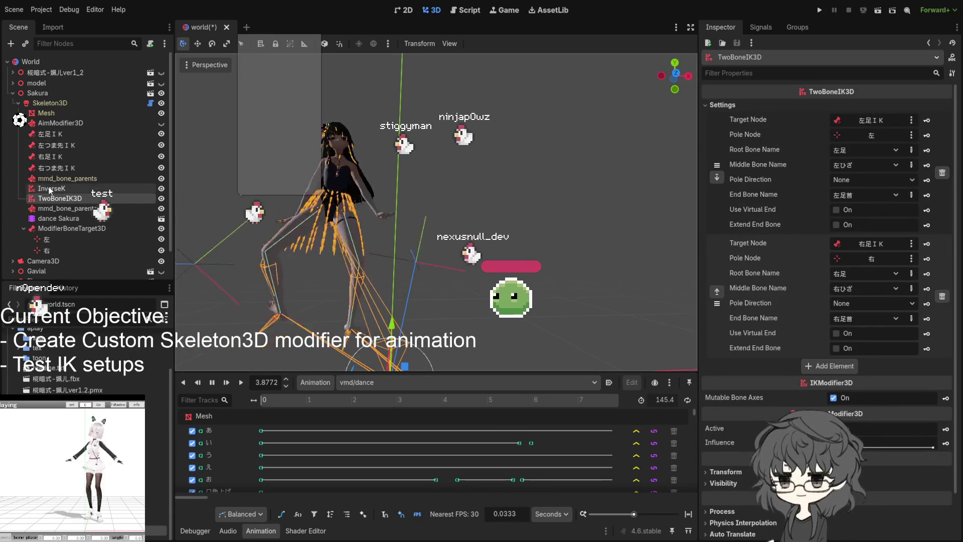
- Show InverseK's IterateIK3D settings: 70 iterations, 0.001 min distance, 2° delta limit, deterministic off
left_click(51, 189)
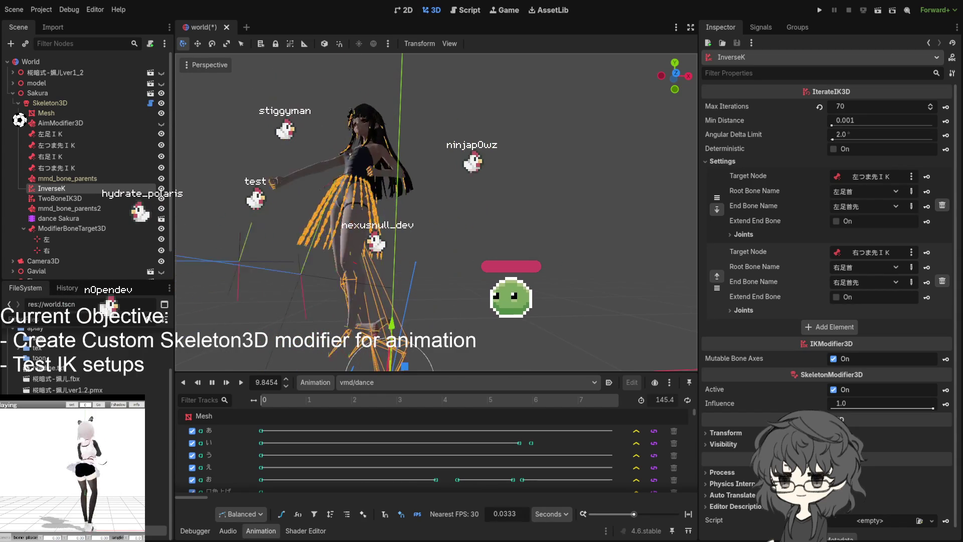
- Collapse ModifierBoneTarget3D's children and show TwoBoneIK3D's leg chains with the 左/右 pole nodes
left_click(490, 310)
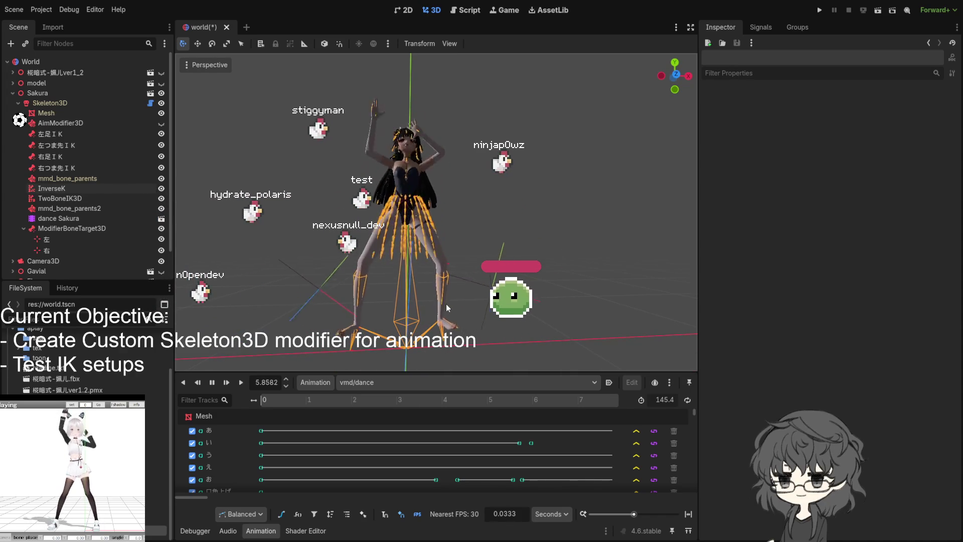
left_click(23, 229)
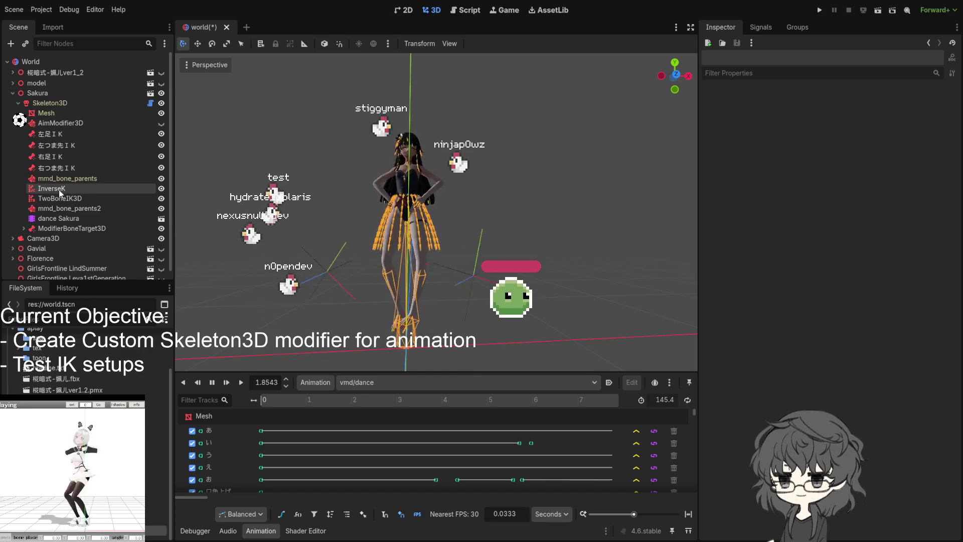
left_click_drag(450, 262, 399, 276)
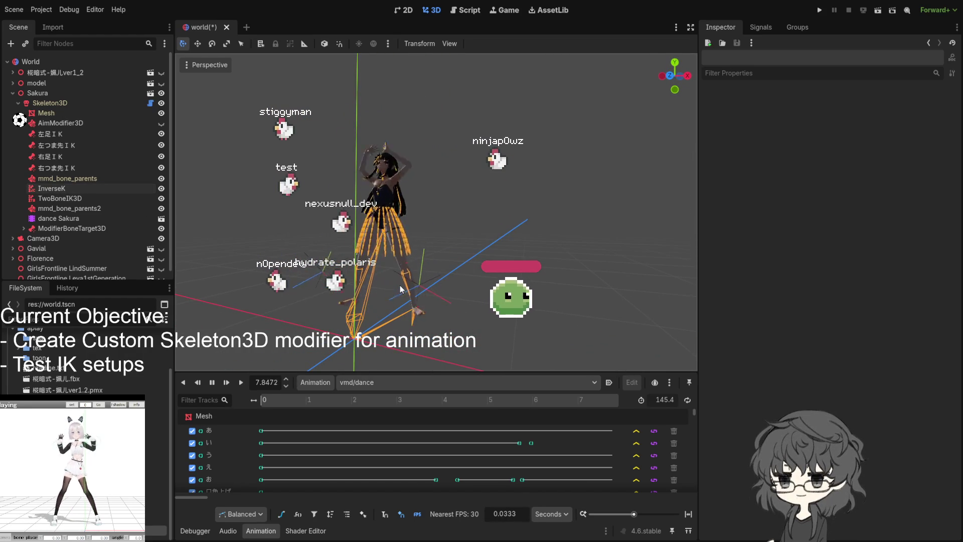
left_click(72, 199)
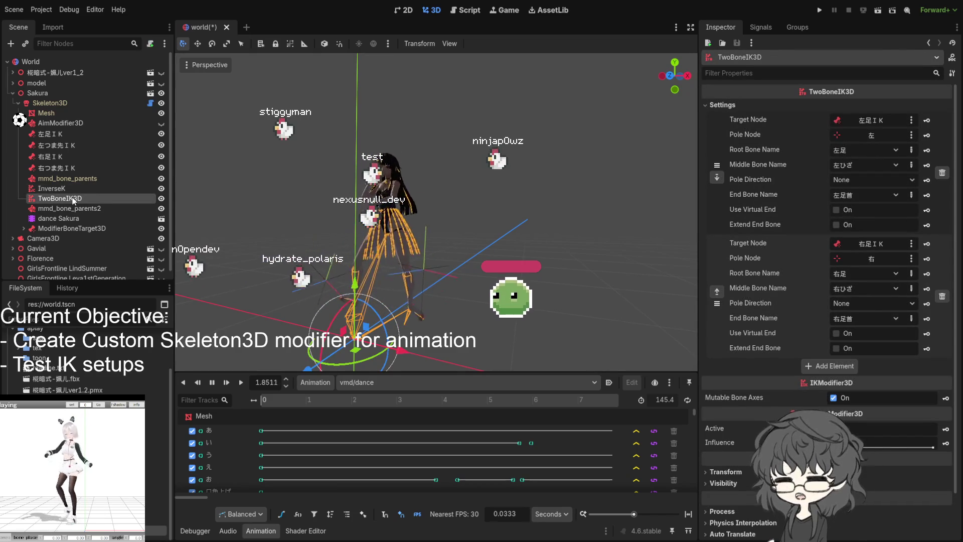
scroll(420, 311, "down", 3)
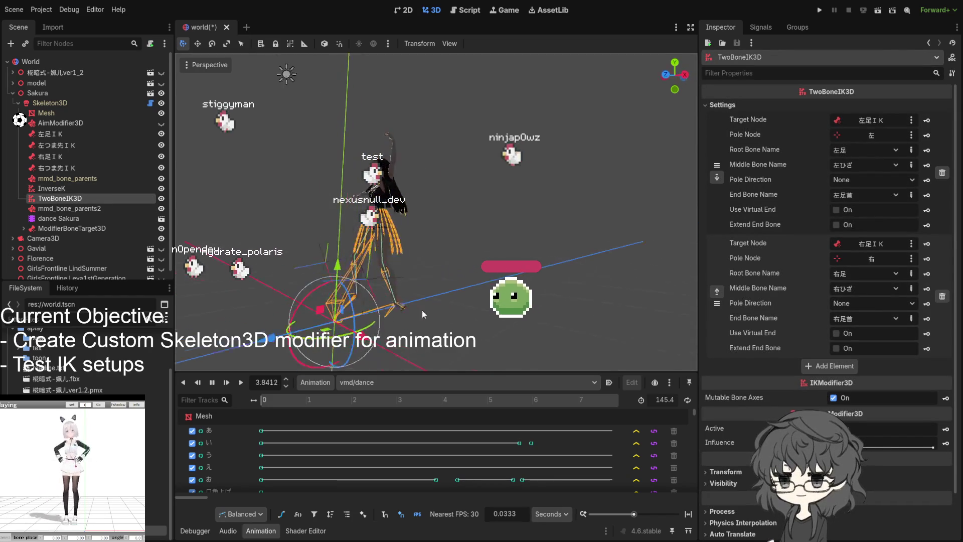
scroll(367, 319, "up", 3)
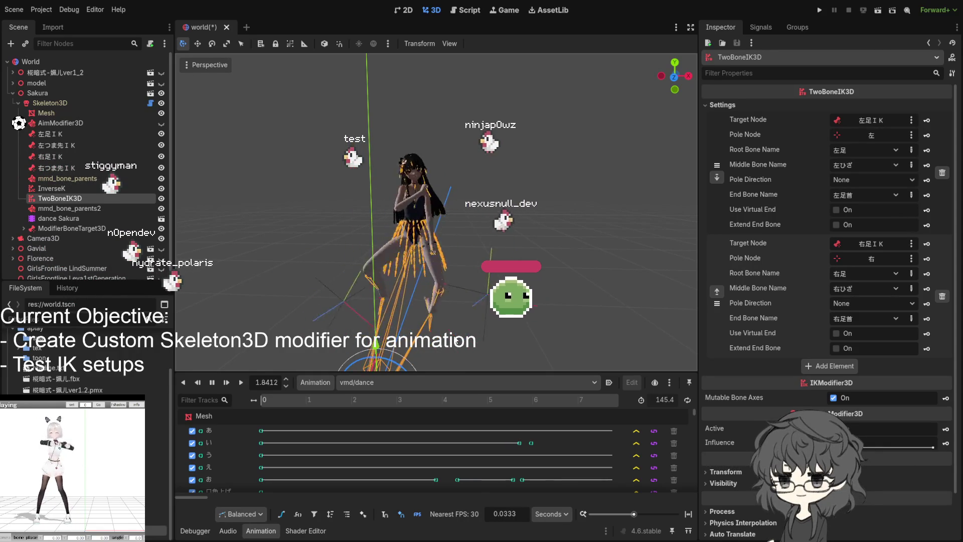
- Review mmd_bone_parents2's copy-rotation entries and the Camera3D properties, then deselect everything
left_click(68, 208)
left_click(722, 105)
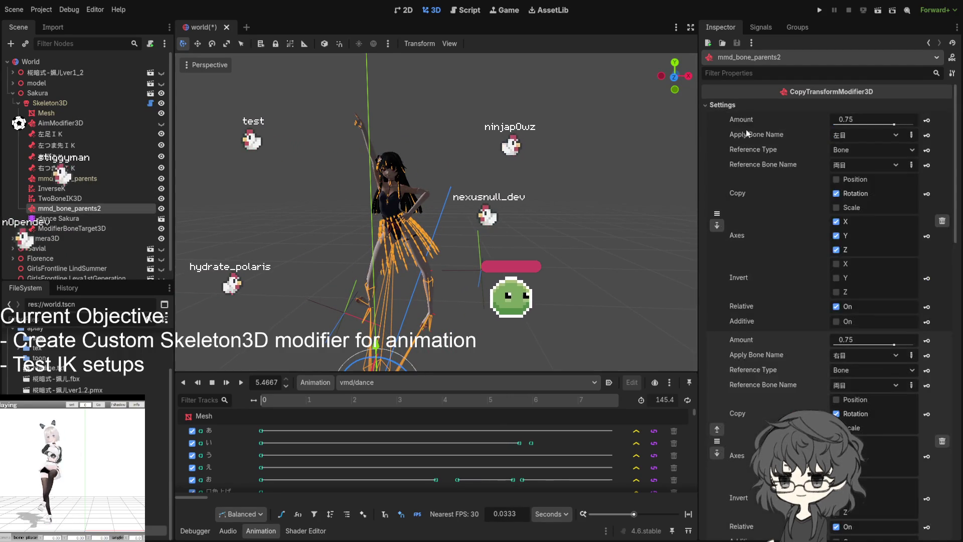
scroll(759, 147, "down", 3)
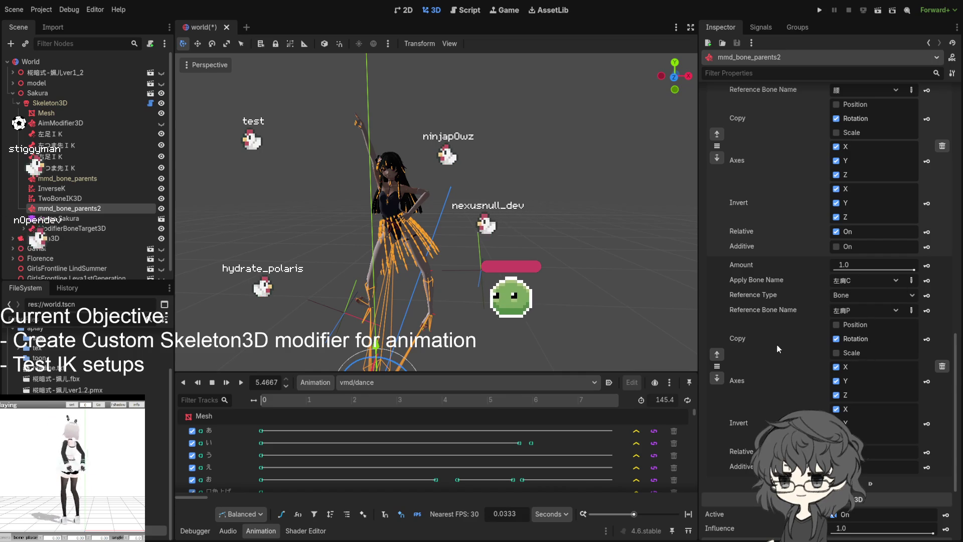
scroll(779, 345, "down", 3)
scroll(779, 343, "up", 8)
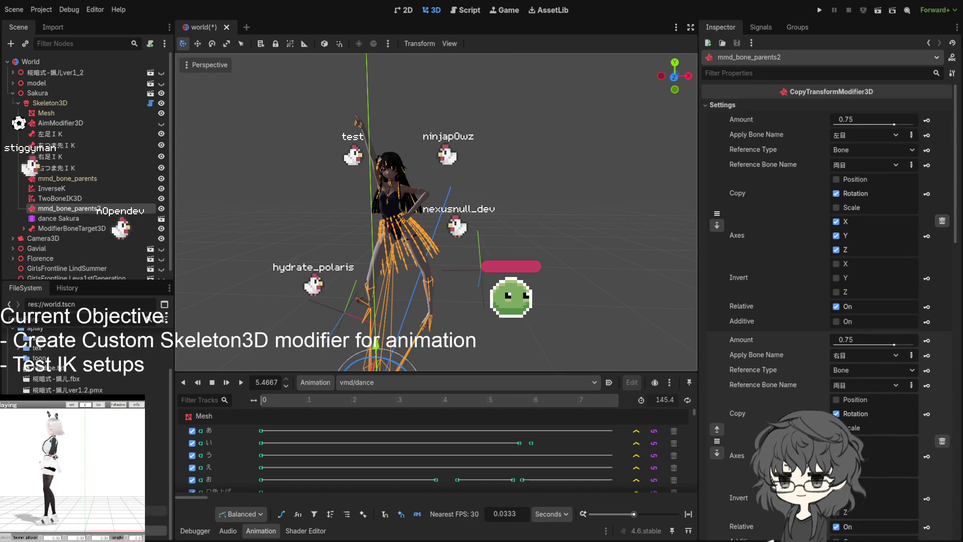
left_click(43, 238)
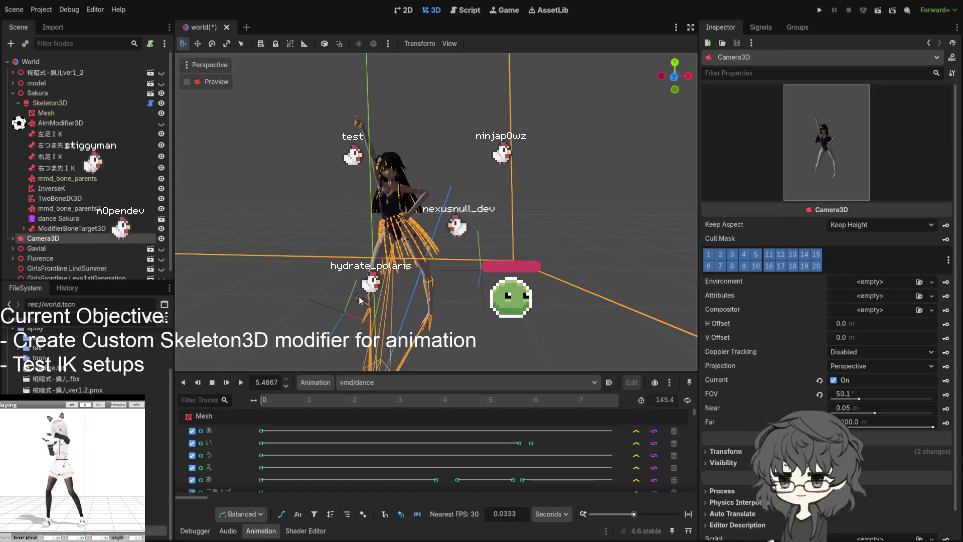
key("Escape")
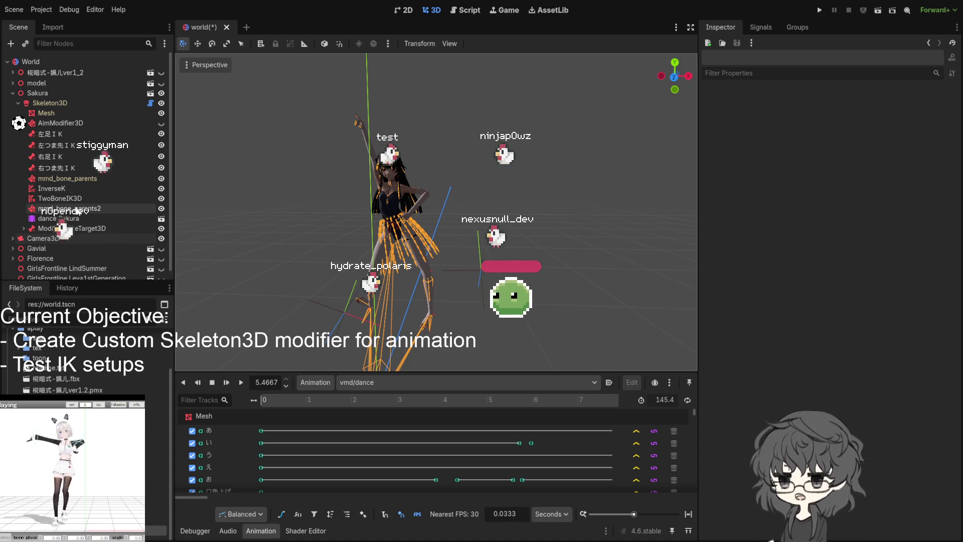
scroll(430, 300, "up", 3)
scroll(397, 304, "up", 3)
scroll(399, 311, "down", 1)
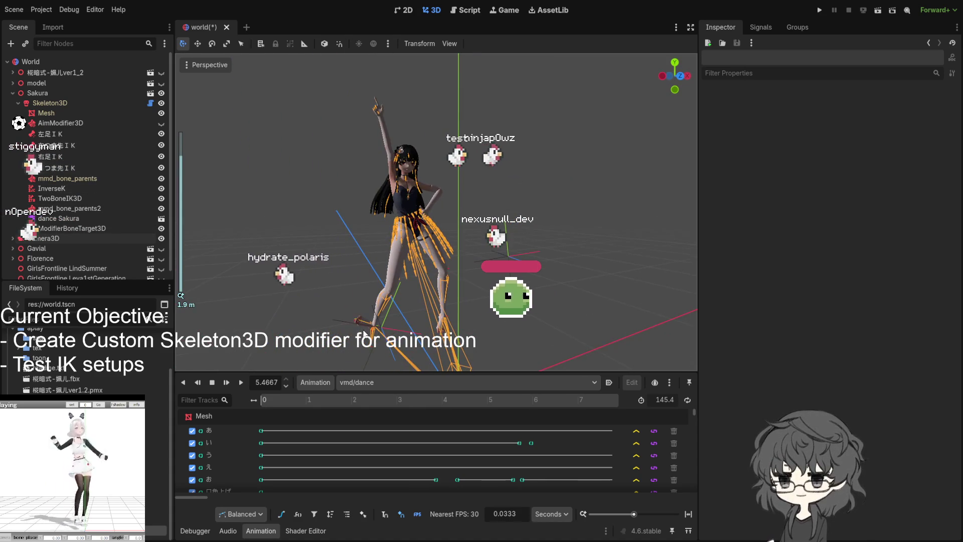
scroll(305, 306, "up", 2)
mouse_move(305, 306)
left_mouse_down()
mouse_move(366, 351)
mouse_move(448, 276)
mouse_move(439, 348)
mouse_move(409, 362)
left_mouse_up()
scroll(367, 352, "down", 2)
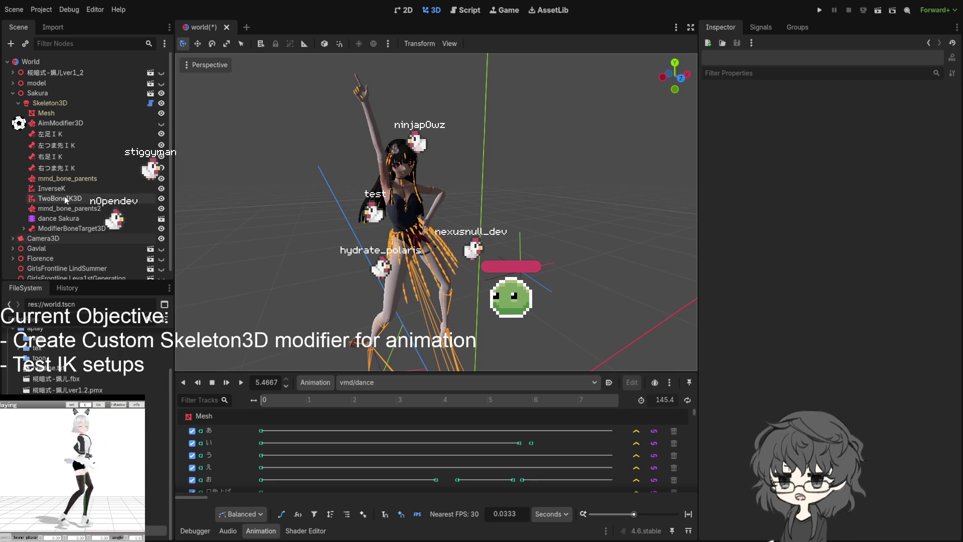
left_click(71, 229)
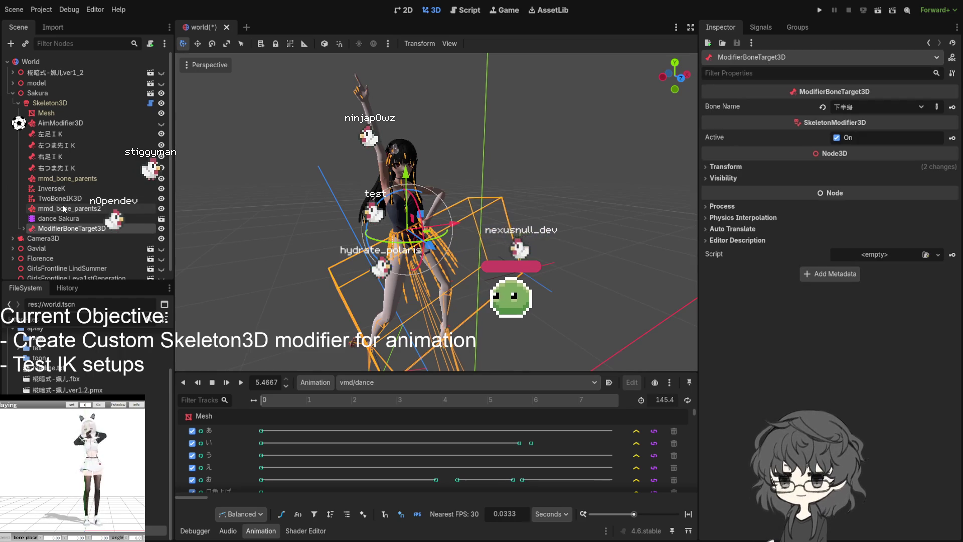
- Show mmd_bone_parents2's 左目/右目 entries copying 両目 rotation at 0.75 influence
left_click(79, 210)
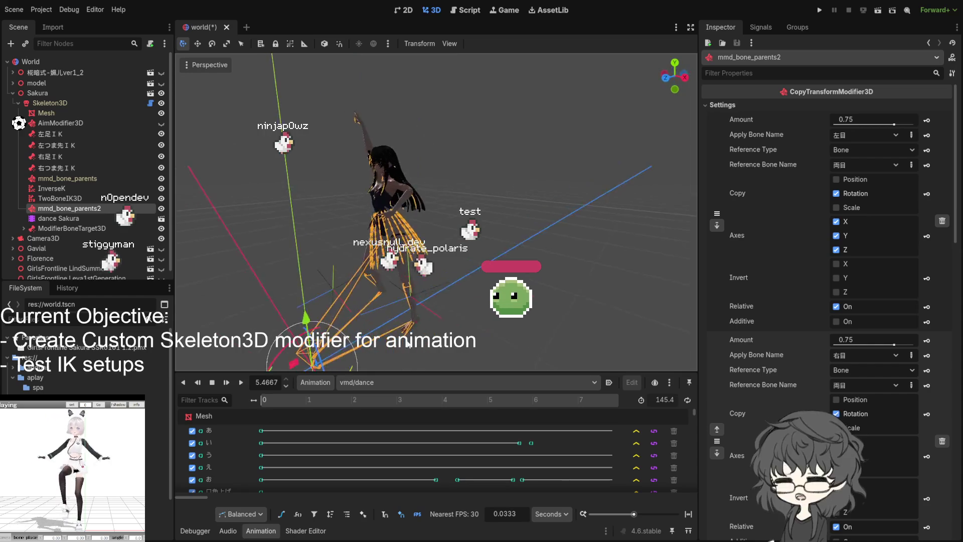
left_click(519, 305)
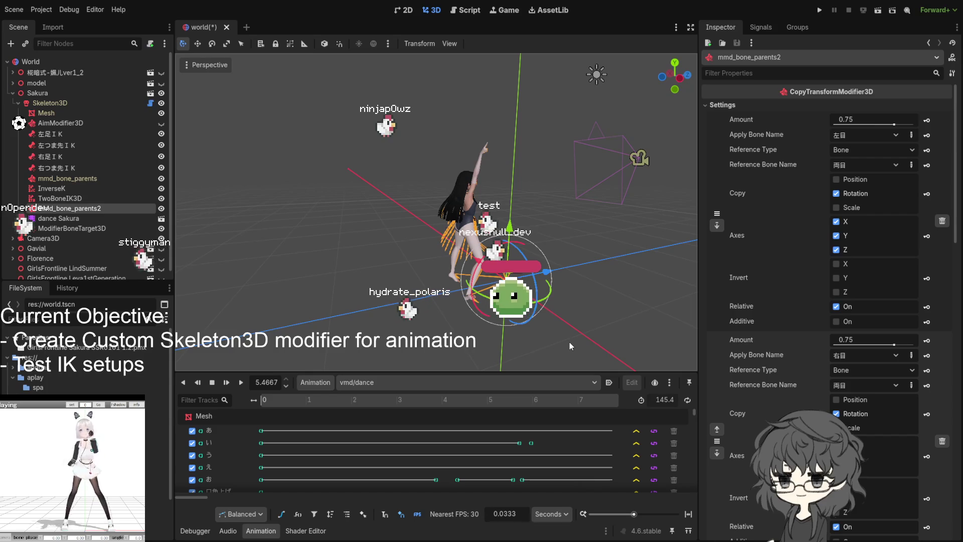
mouse_move(569, 343)
left_mouse_down()
mouse_move(348, 328)
mouse_move(420, 291)
mouse_move(551, 298)
left_mouse_up()
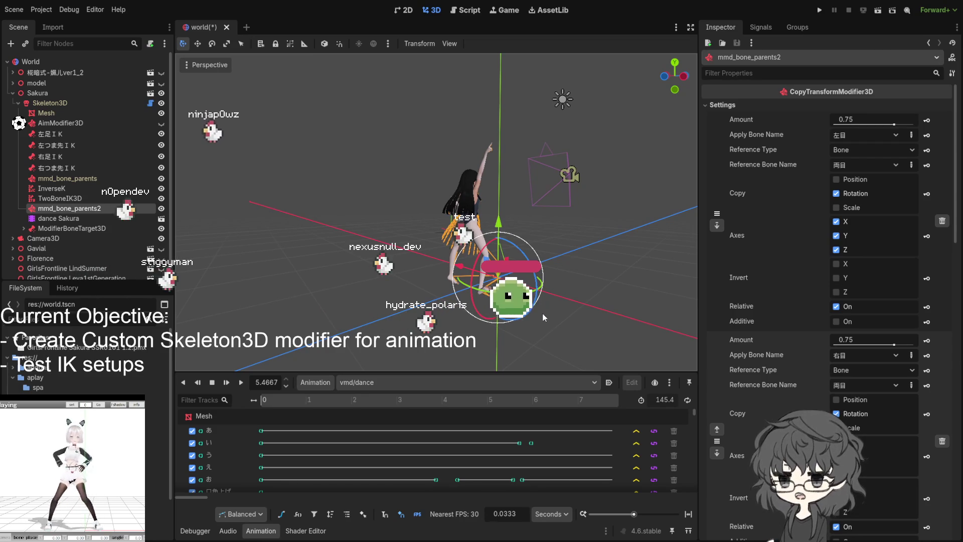
left_click_drag(542, 314, 541, 324)
scroll(541, 320, "up", 3)
scroll(458, 315, "up", 3)
scroll(389, 245, "up", 3)
scroll(338, 263, "up", 3)
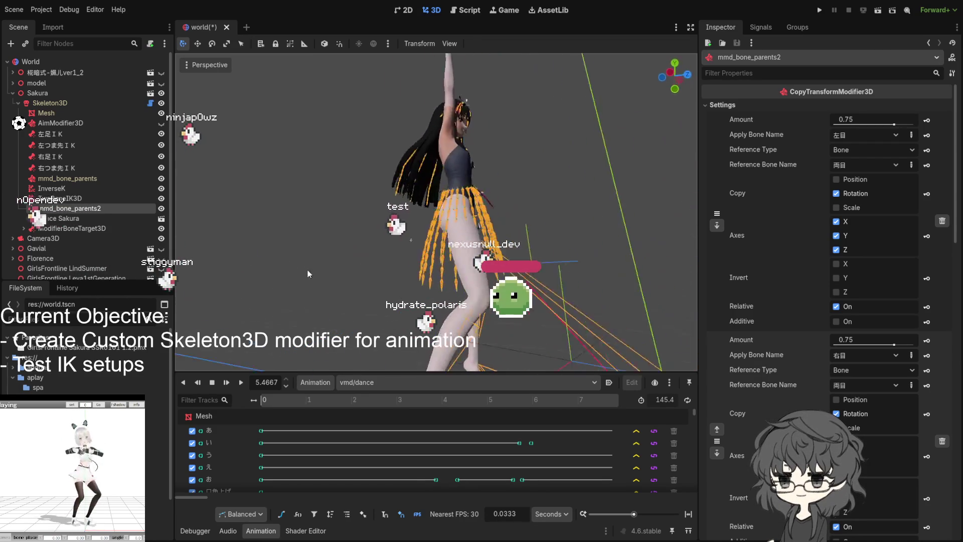
left_click_drag(307, 273, 203, 304)
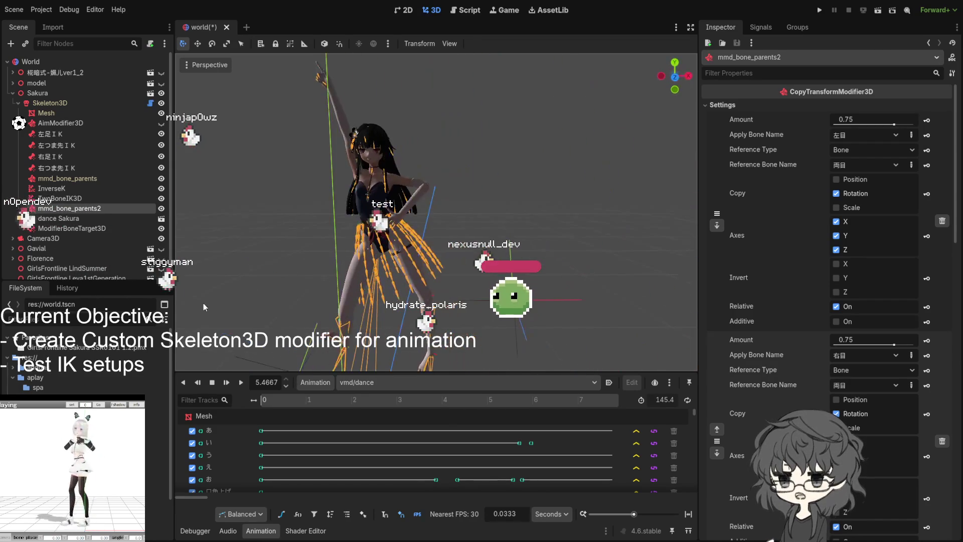
left_click_drag(378, 334, 366, 333)
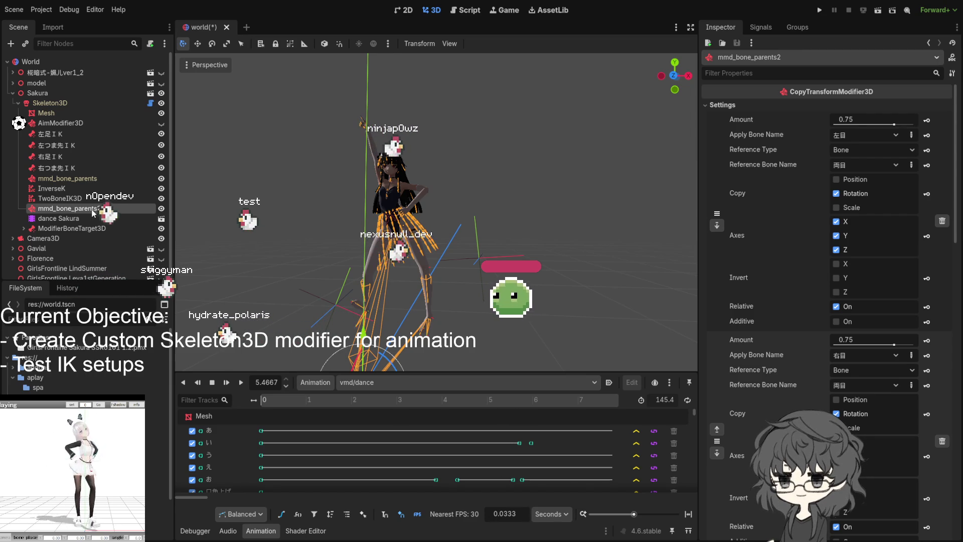
- Hide and collapse Sakura, then expand and show the 縦端式-瘋儿ver1_2 character with its CCDIK3D setup
left_click(160, 94)
left_click(21, 92)
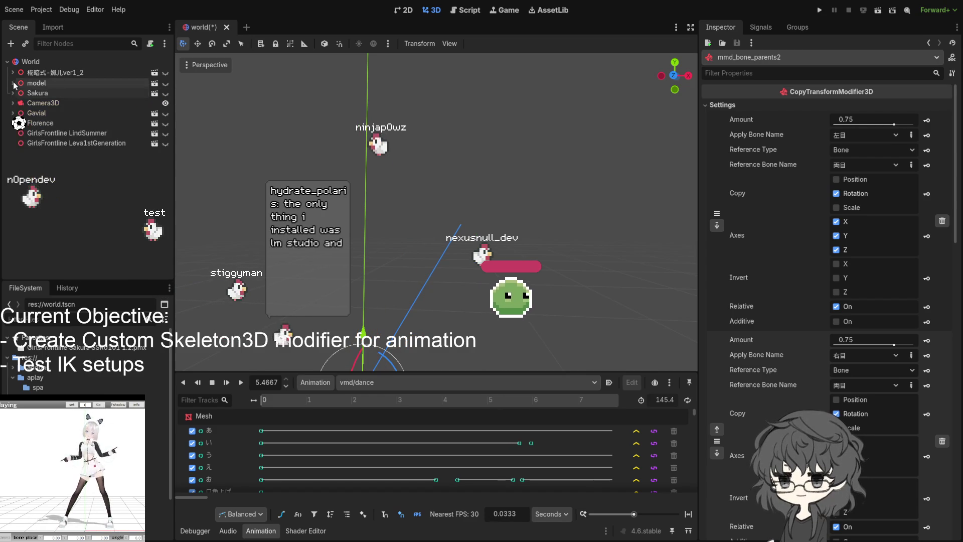
left_click(21, 72)
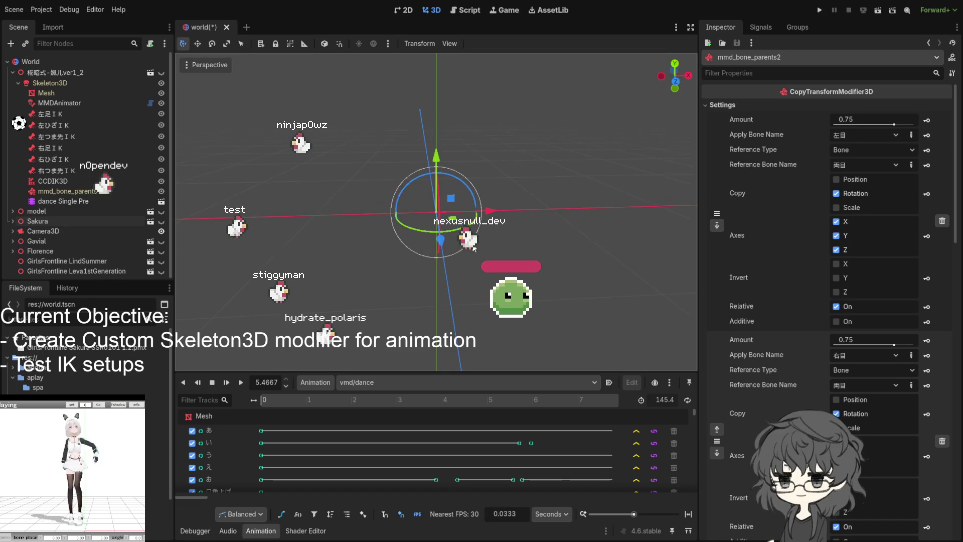
left_click(161, 73)
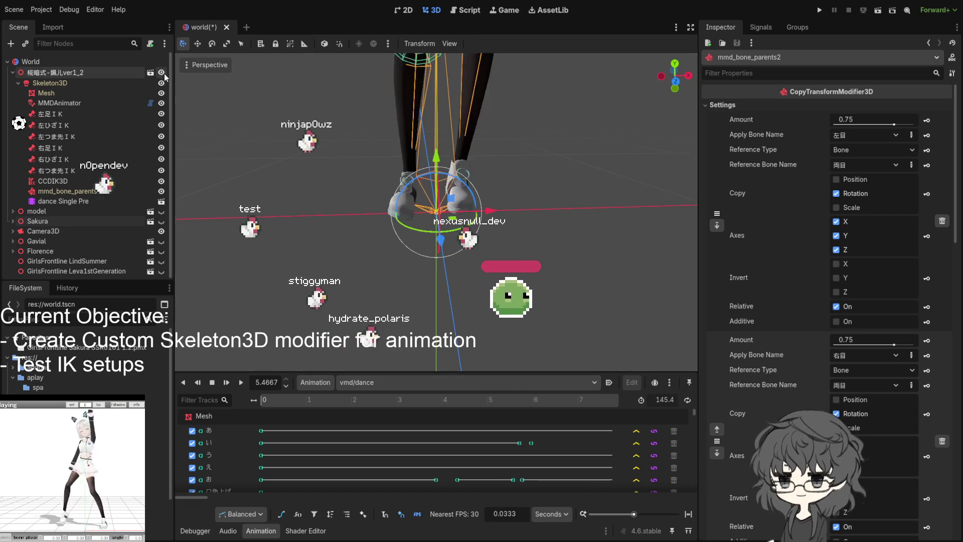
scroll(461, 141, "down", 3)
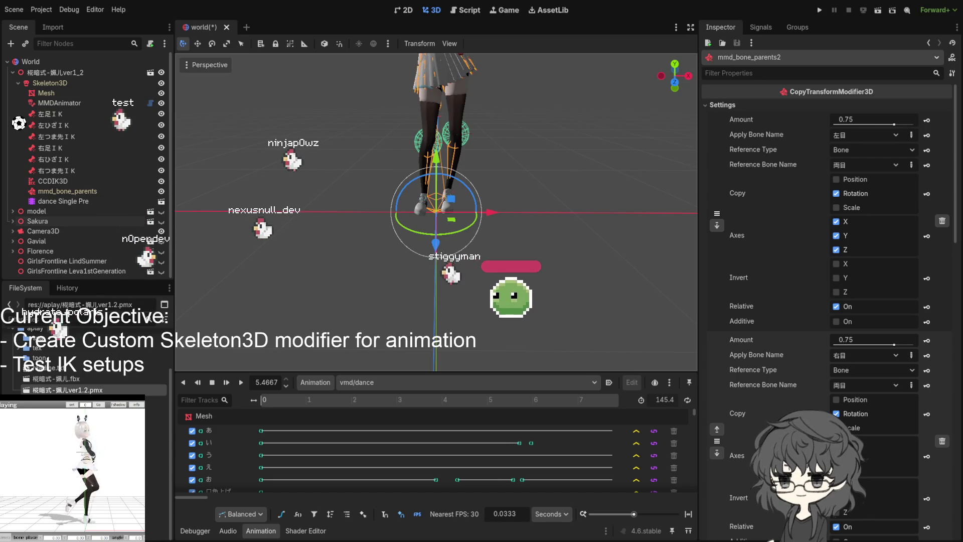
scroll(489, 225, "down", 3)
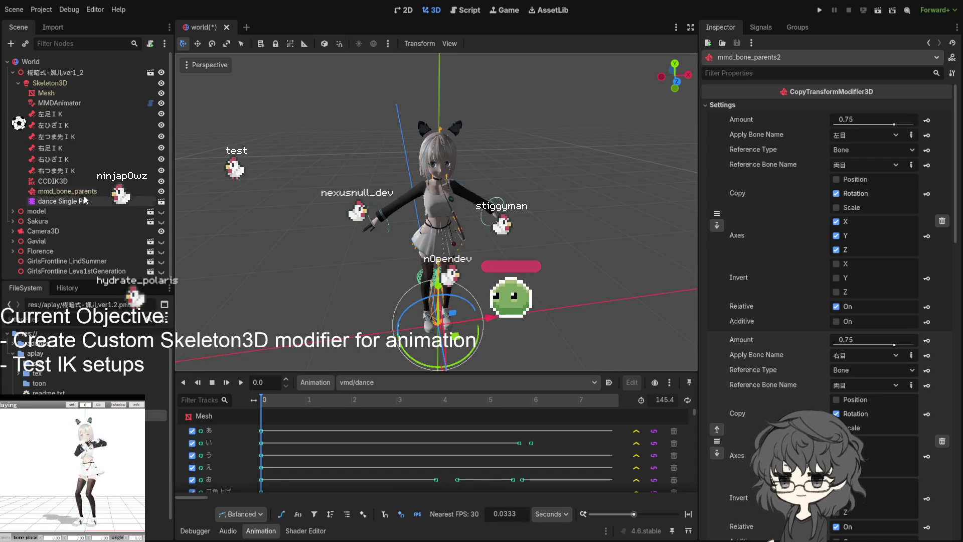
- Save world.tscn with the second character visible and Sakura hidden
key("ctrl+s")
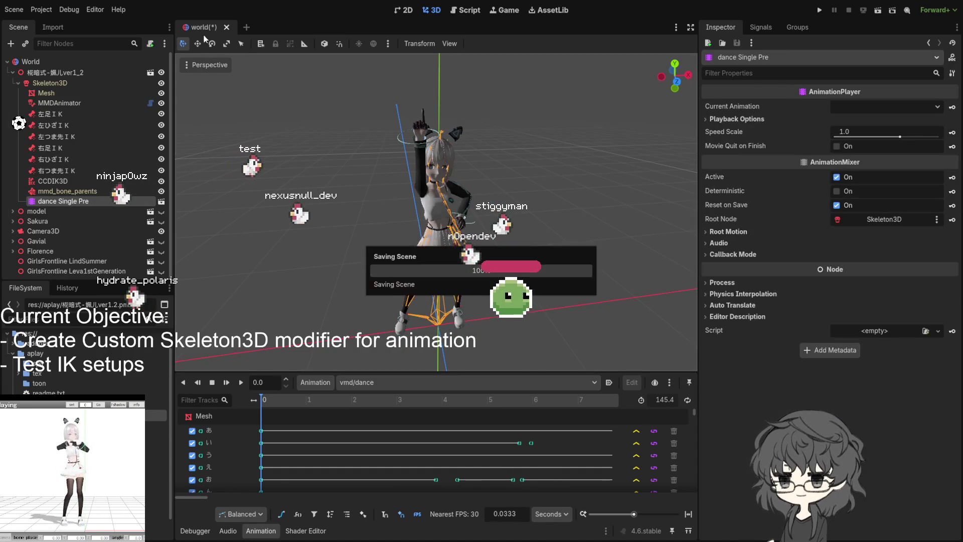
- Play the vmd dance on 縦端式-瘋儿ver1_2 and move CCDIK3D below the dance Single Pre player
left_click_drag(264, 399, 242, 400)
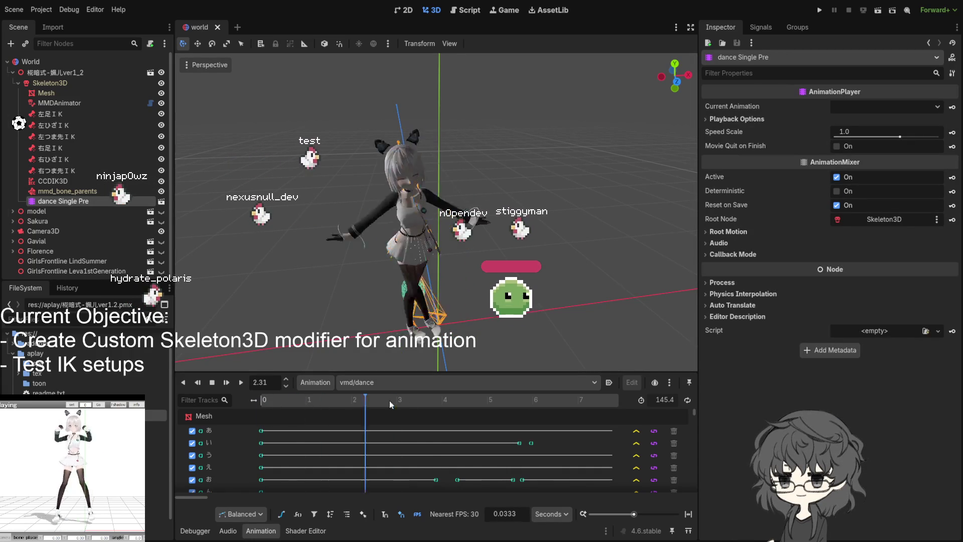
left_click(240, 382)
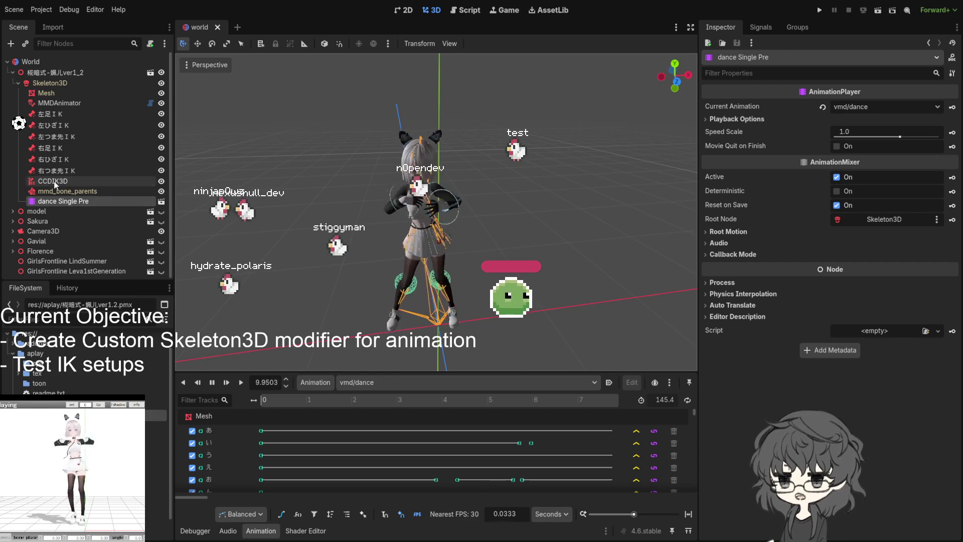
left_click_drag(53, 182, 55, 205)
- Duplicate mmd_bone_parents as mmd_bone_parents2 and place it below CCDIK3D in the skeleton
left_click(56, 202)
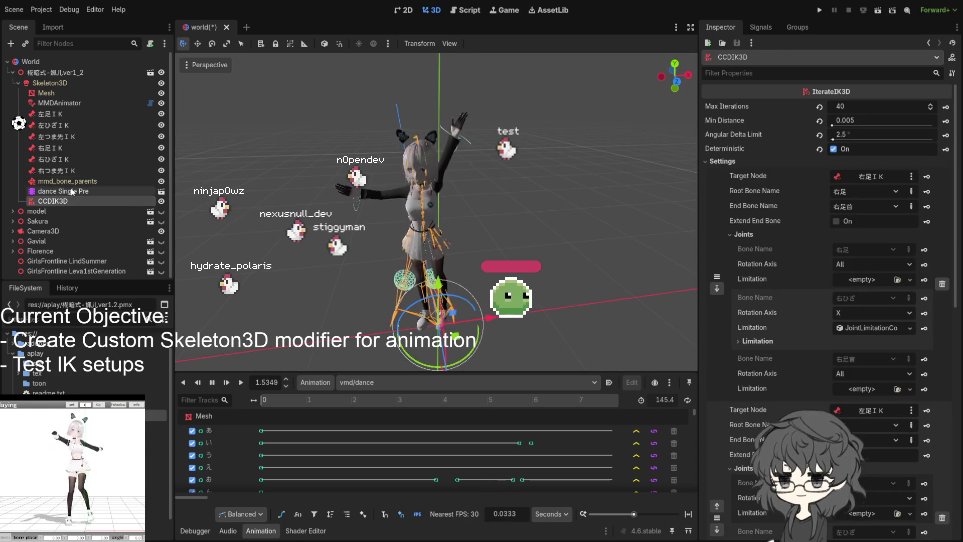
scroll(398, 146, "up", 2)
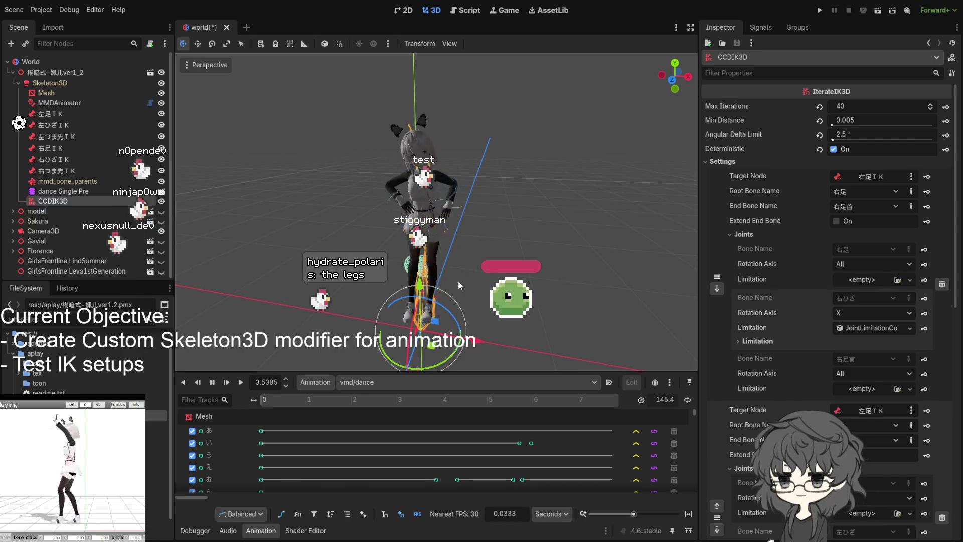
left_click(66, 182)
key("ctrl+d")
left_click_drag(65, 191, 64, 216)
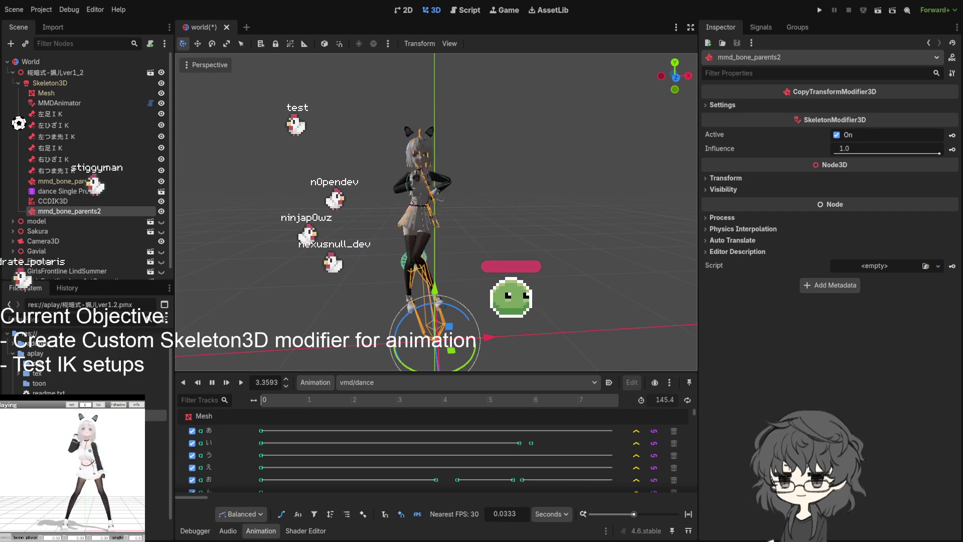
left_click(683, 219)
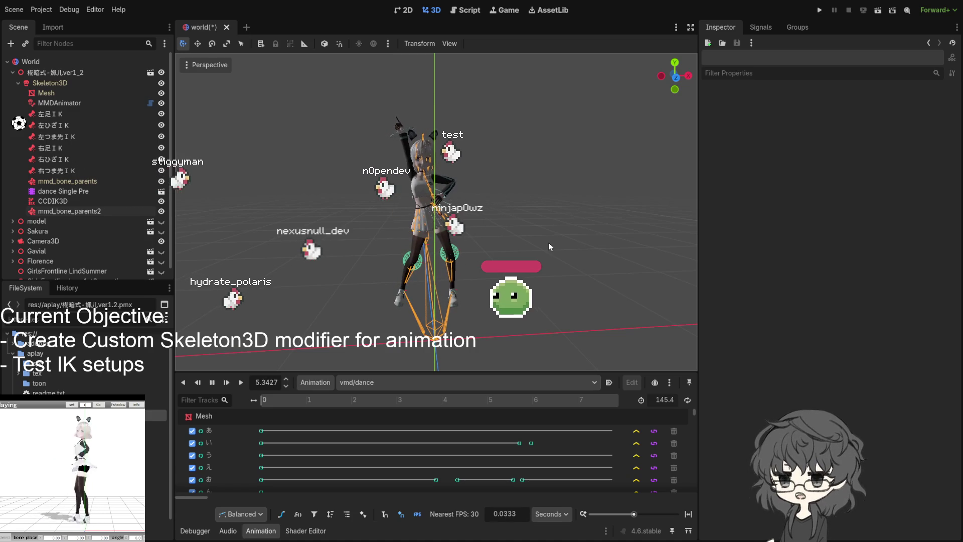
- Restart the vmd dance animation from the beginning
left_click(240, 381)
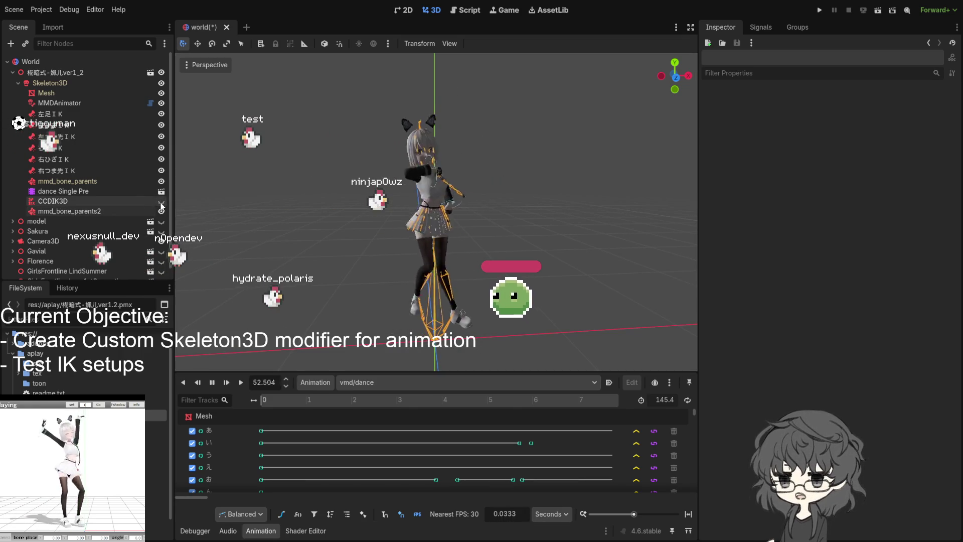
- Select CCDIK3D to show its IK settings: 40 iterations, 0.005 min distance, 2.5° delta
left_click(53, 201)
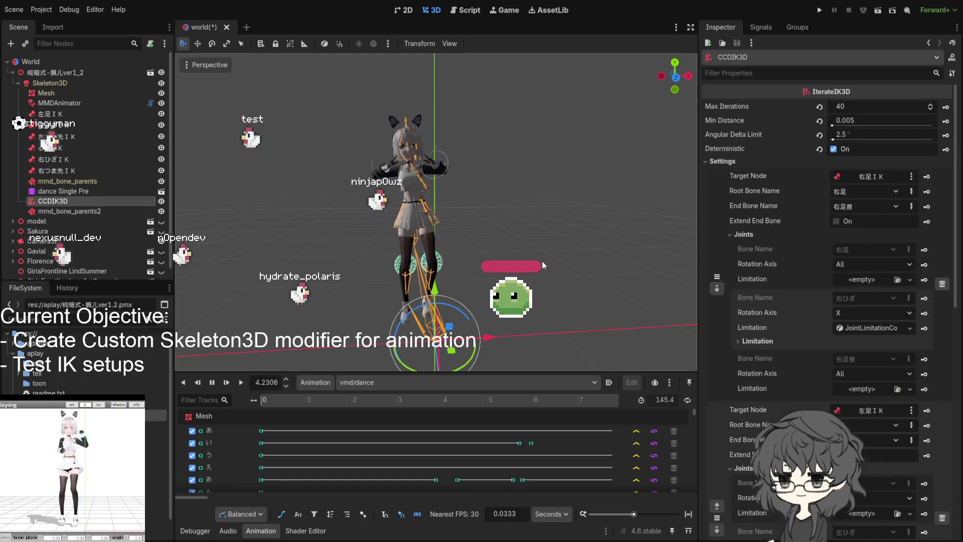
scroll(785, 198, "down", 3)
scroll(777, 263, "up", 3)
- Turn off Deterministic, toggle CCDIK3D off and on to compare poses, then replay the dance
left_click(833, 149)
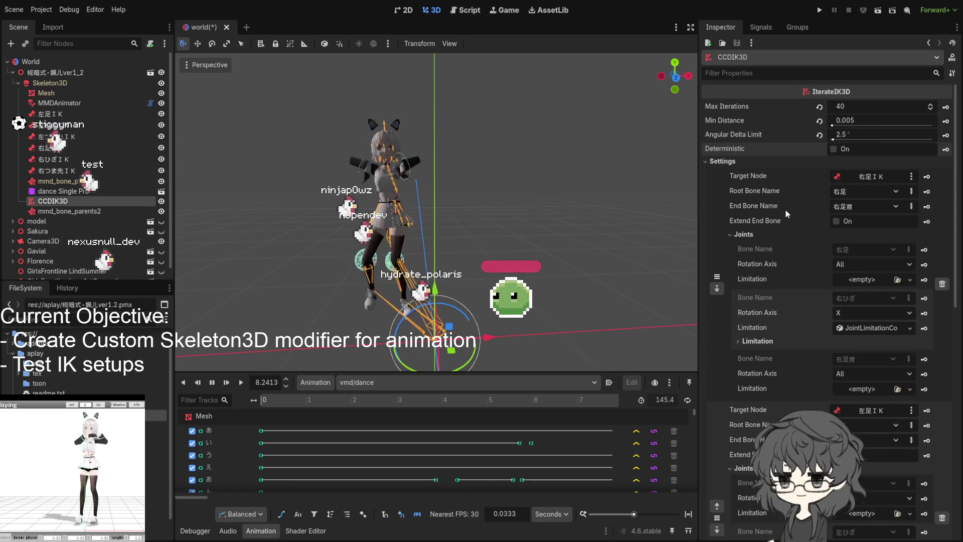
scroll(786, 211, "down", 5)
scroll(786, 263, "down", 5)
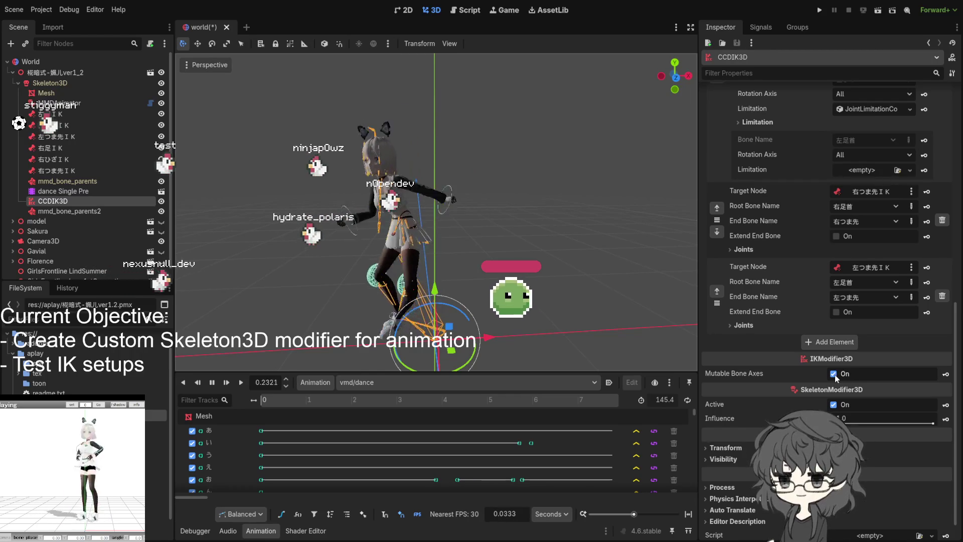
left_click(834, 404)
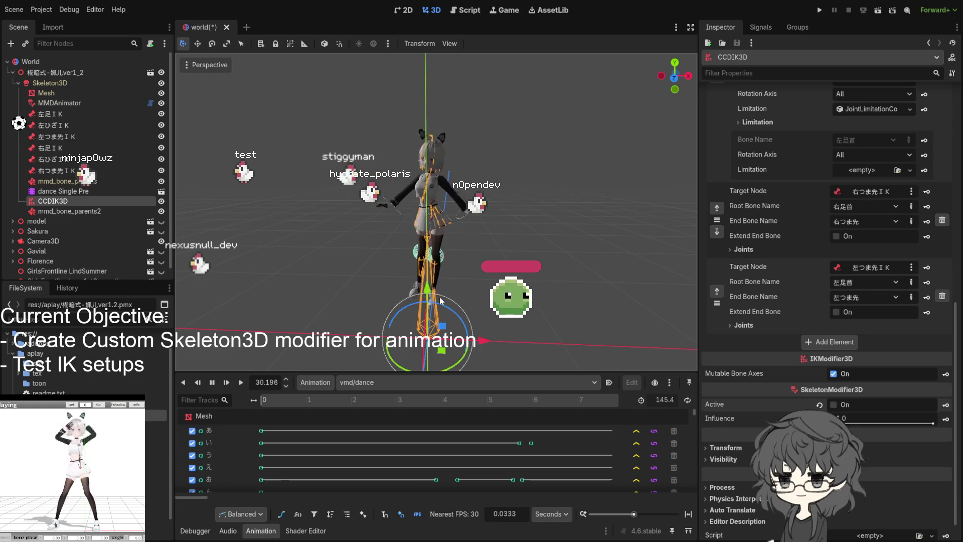
left_click(833, 404)
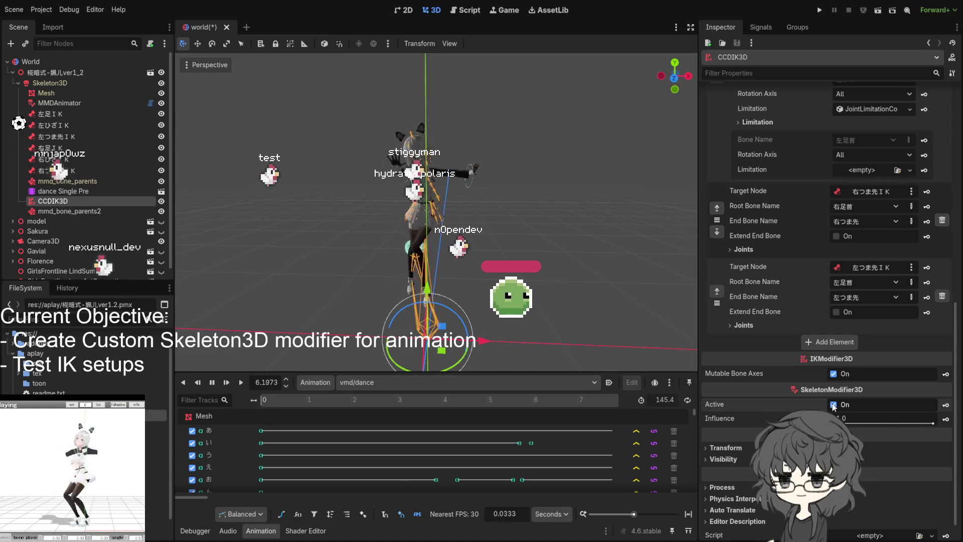
scroll(834, 301, "up", 4)
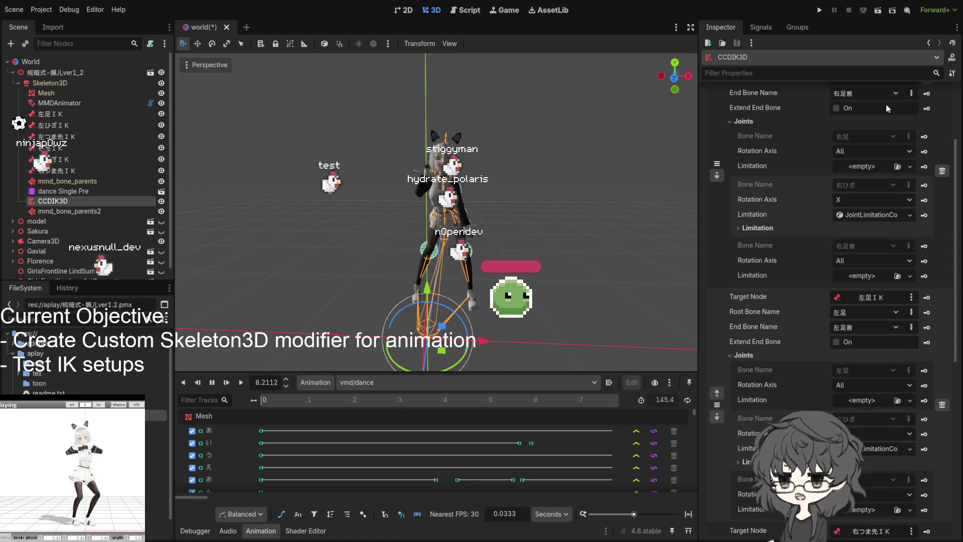
scroll(917, 93, "up", 4)
scroll(832, 178, "down", 4)
scroll(736, 167, "up", 4)
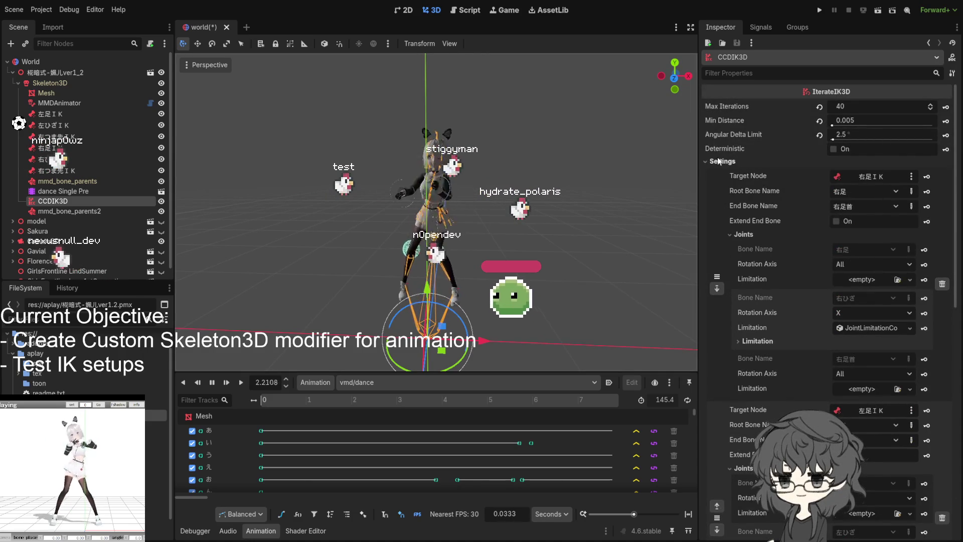
left_click(721, 161)
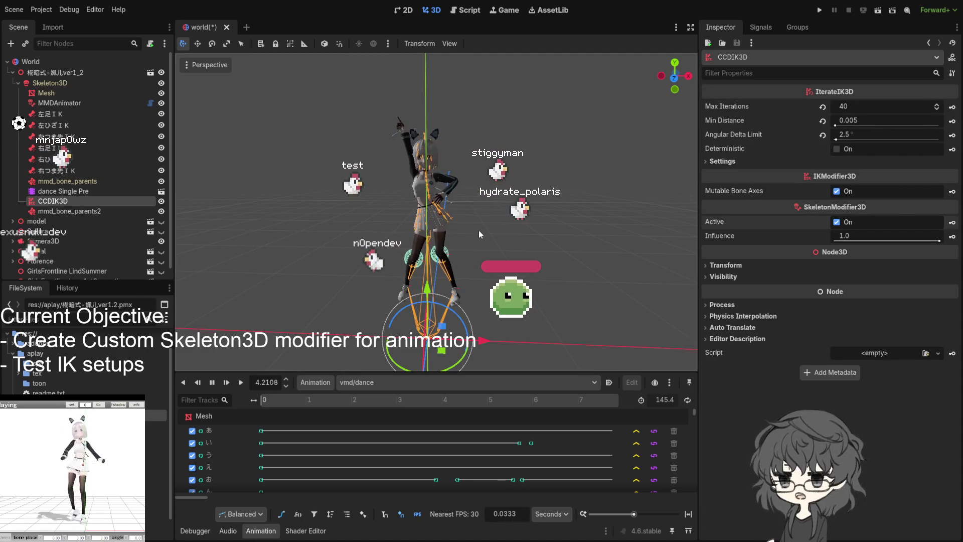
scroll(452, 255, "up", 3)
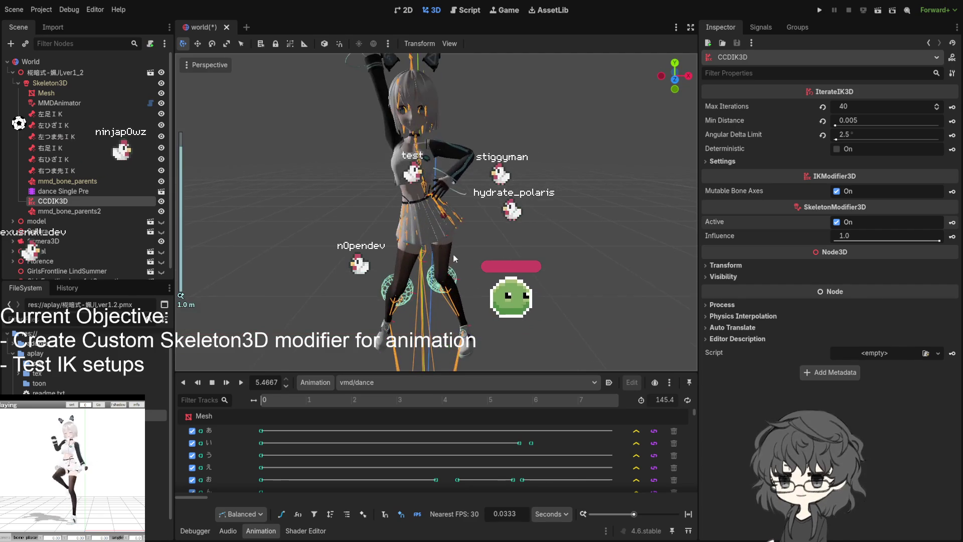
left_click(241, 383)
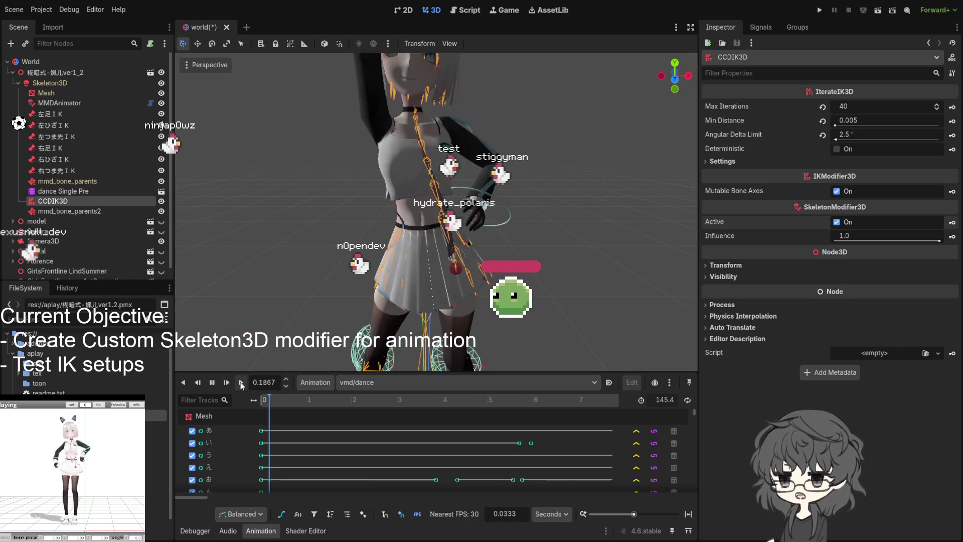
scroll(367, 242, "down", 5)
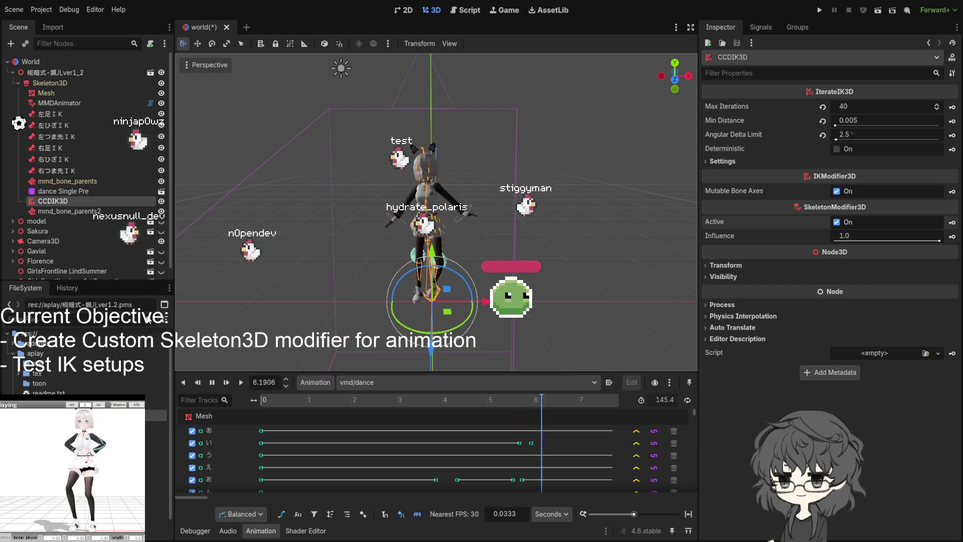
scroll(423, 310, "up", 3)
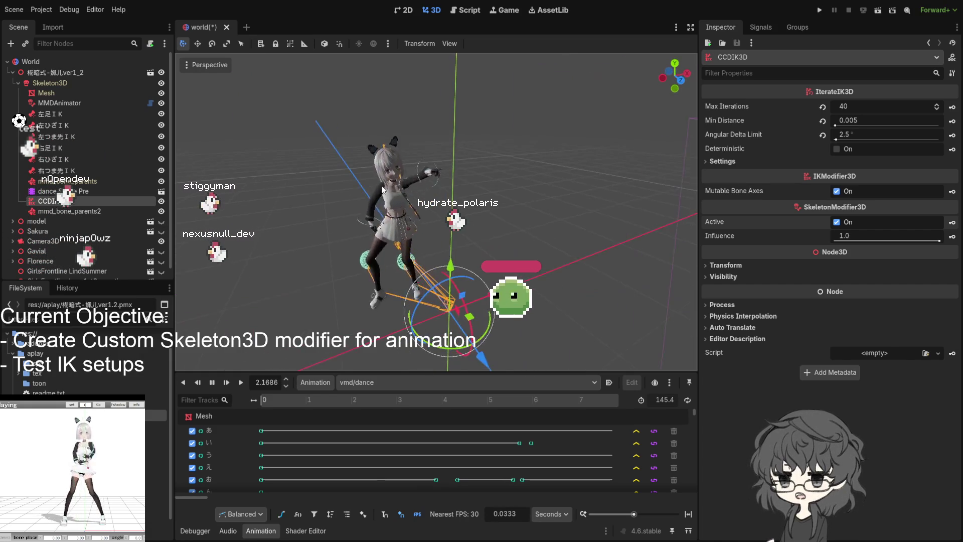
scroll(398, 196, "up", 5)
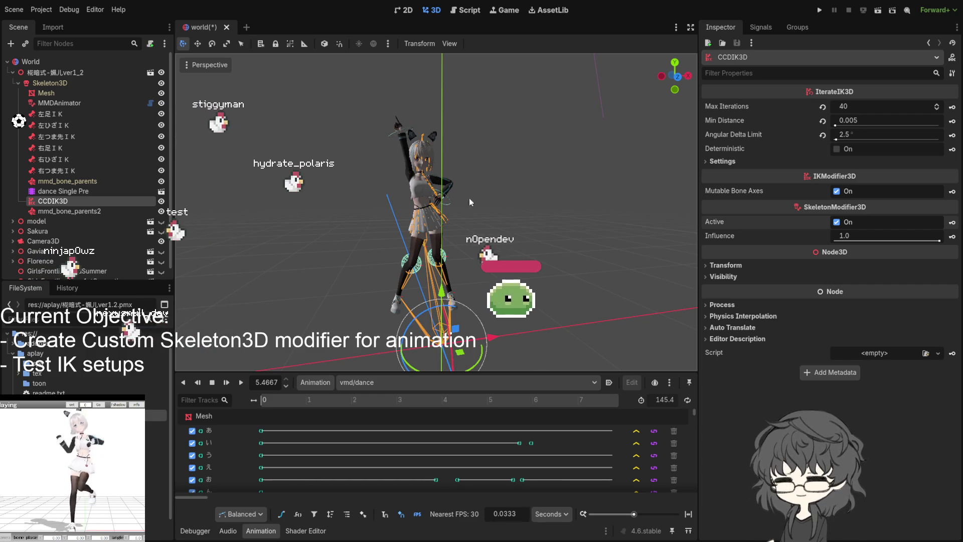
- Orbit to a new angle on the dancer and replay the dance from the start
left_click_drag(462, 238, 401, 245)
left_click(242, 382)
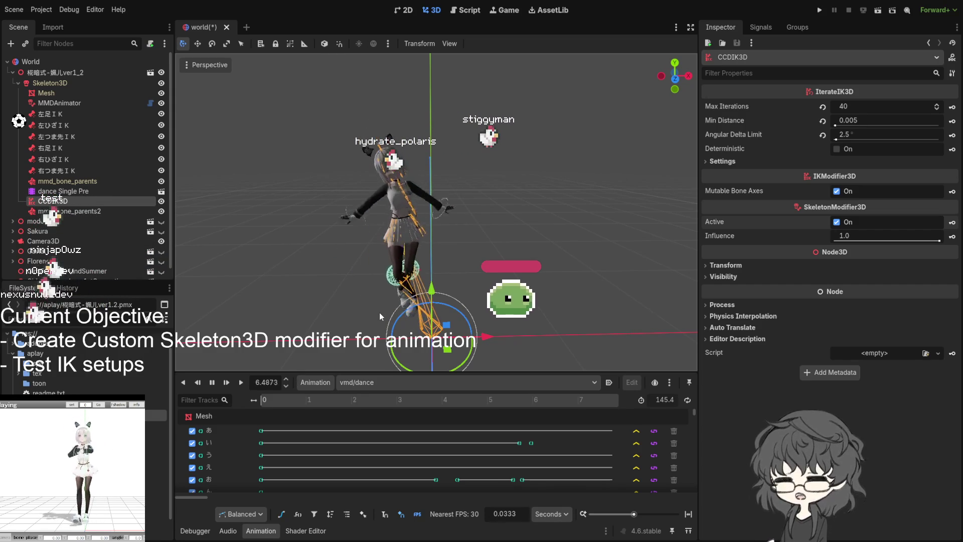
scroll(419, 284, "up", 2)
- Orbit around the dancer and deselect CCDIK3D while the dance loops
mouse_move(417, 284)
left_mouse_down()
mouse_move(441, 219)
mouse_move(367, 231)
mouse_move(312, 220)
left_mouse_up()
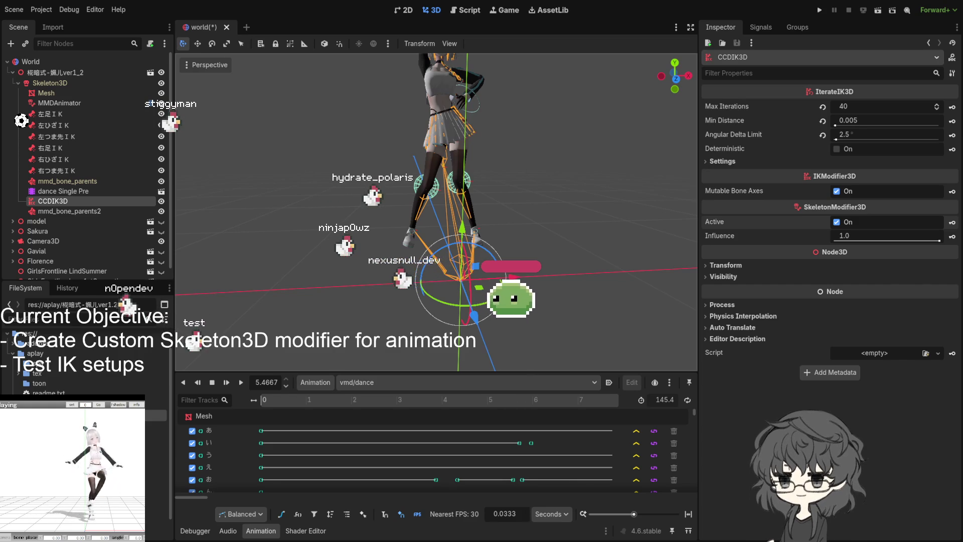
left_click(597, 247)
left_click_drag(332, 270, 493, 271)
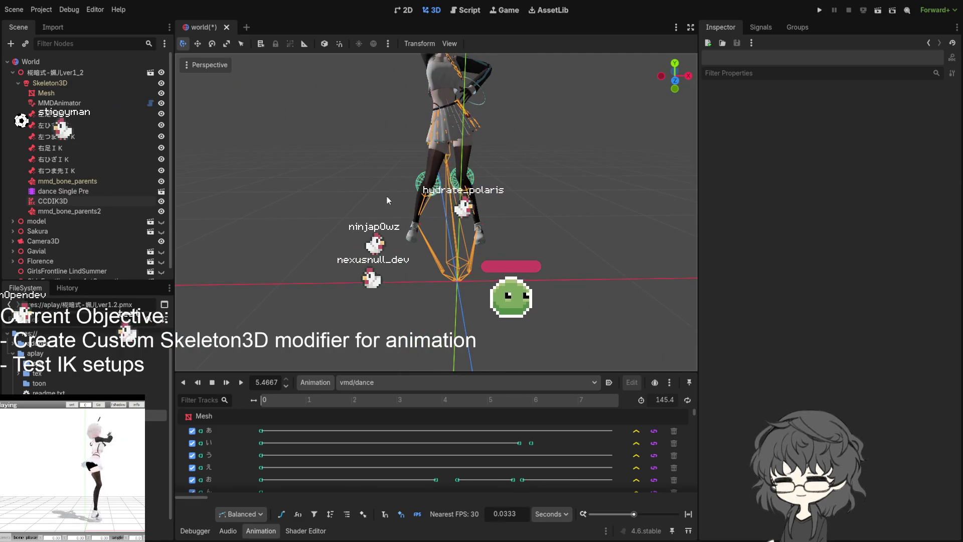
left_click(61, 103)
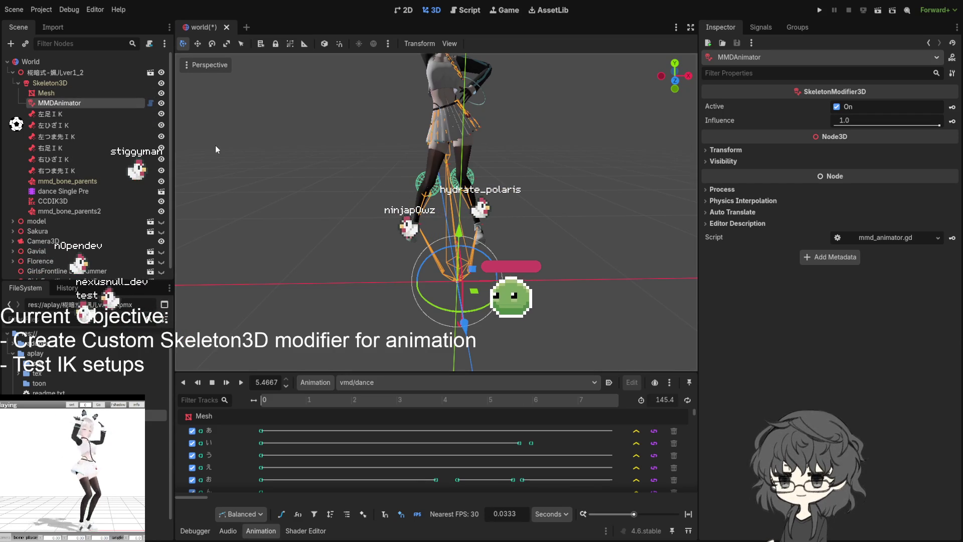
left_click(67, 181)
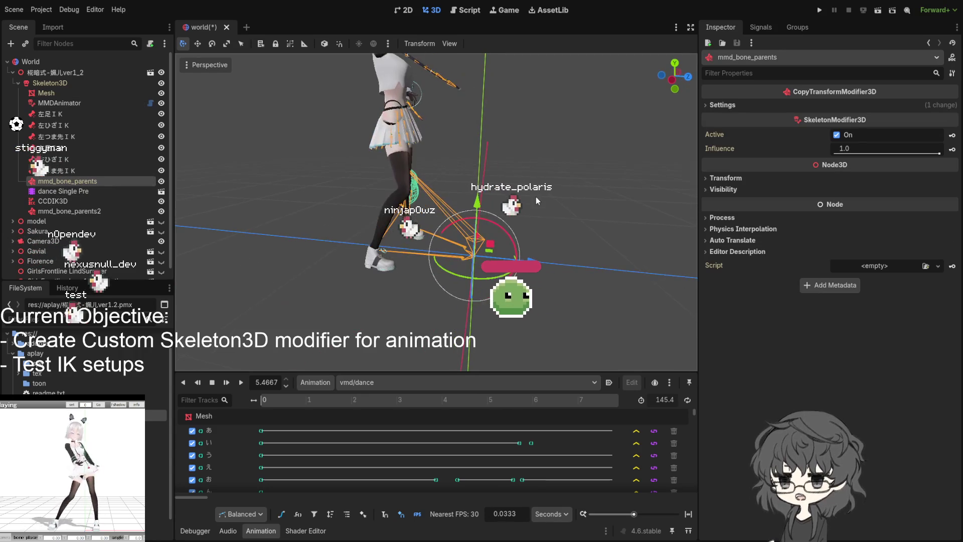
left_click_drag(381, 194, 248, 218)
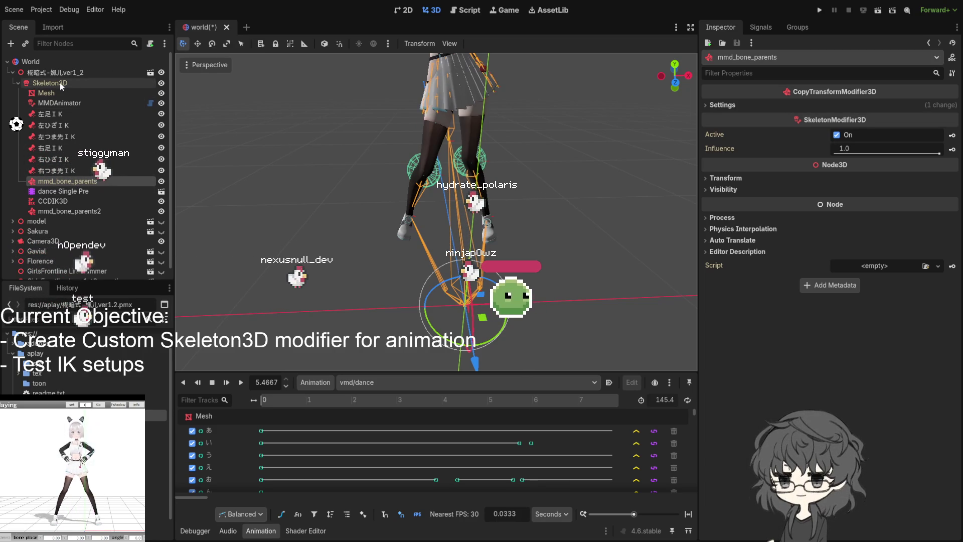
left_click(52, 201)
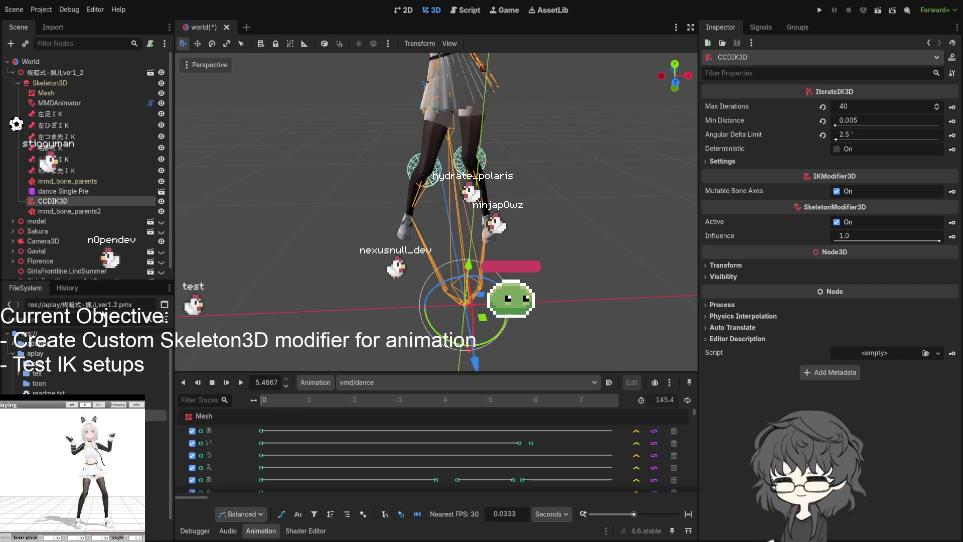
left_click(68, 181)
left_click(57, 91)
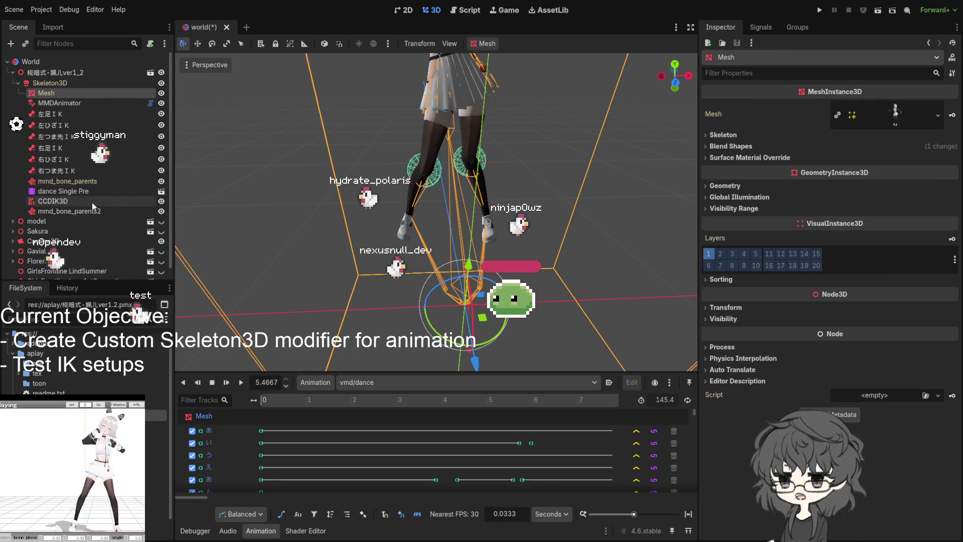
left_click(68, 181)
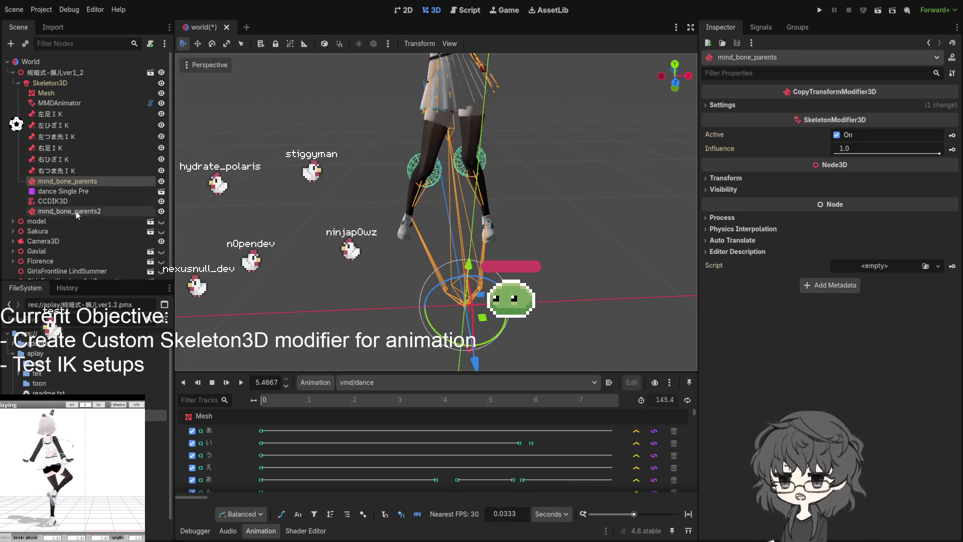
left_click(54, 200)
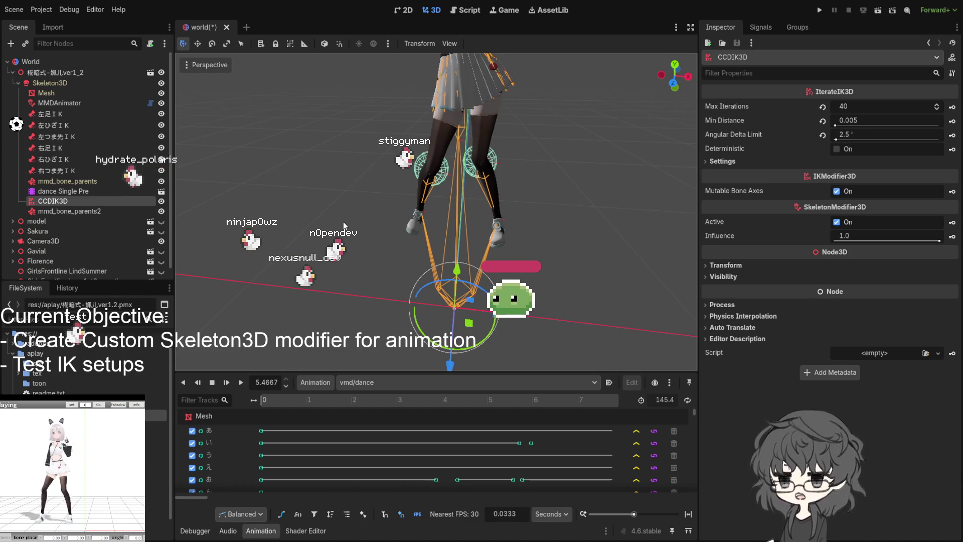
left_click_drag(481, 196, 346, 201)
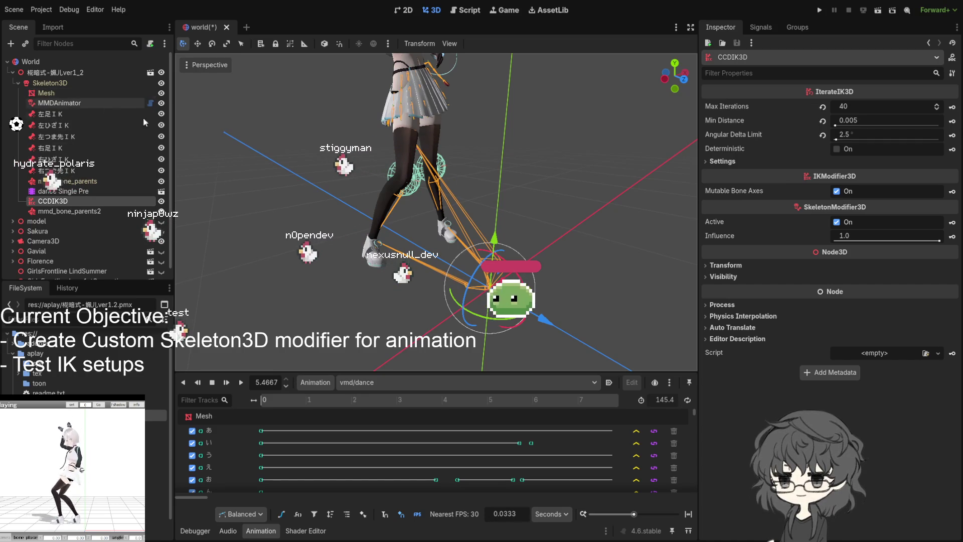
mouse_move(364, 224)
left_mouse_down()
mouse_move(300, 226)
mouse_move(316, 235)
left_mouse_up()
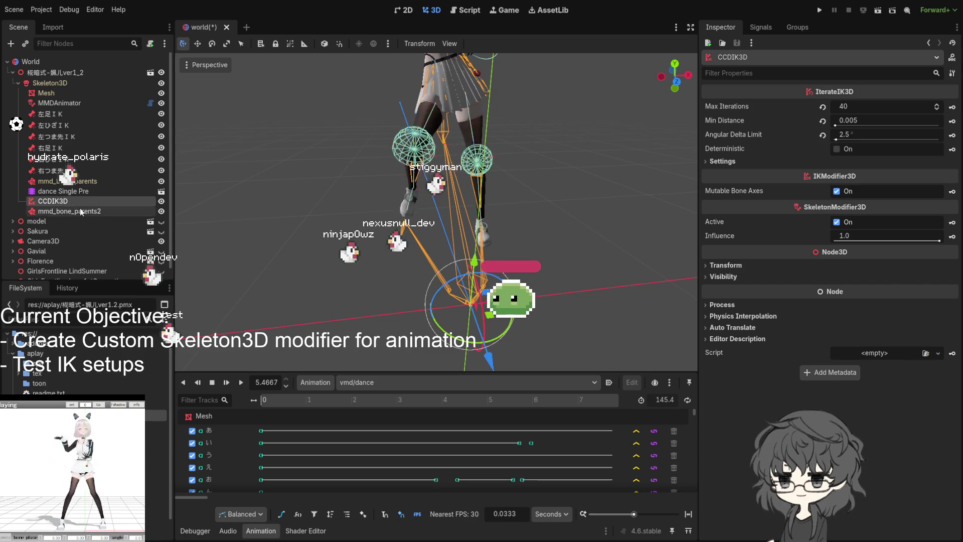
mouse_move(363, 209)
left_mouse_down()
mouse_move(672, 190)
mouse_move(351, 207)
left_mouse_up()
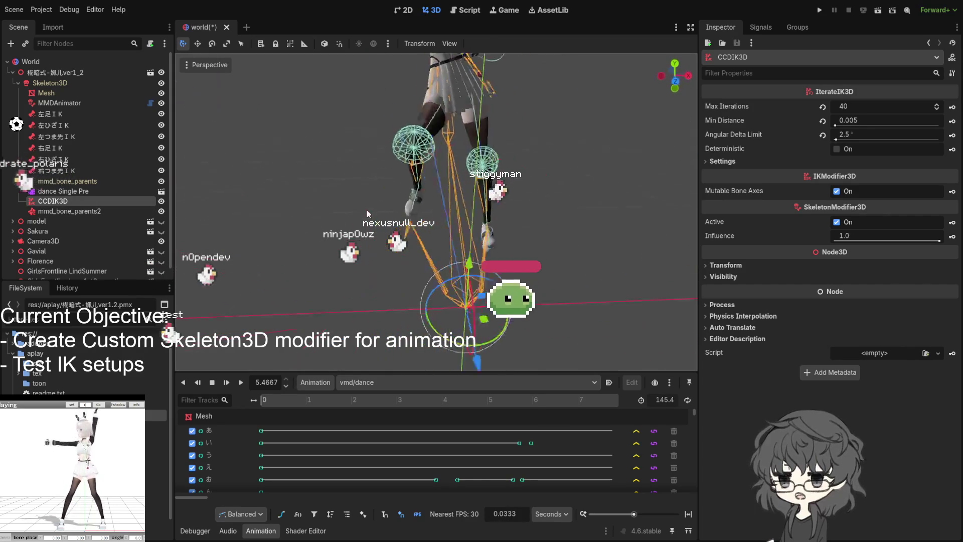
left_click(878, 107)
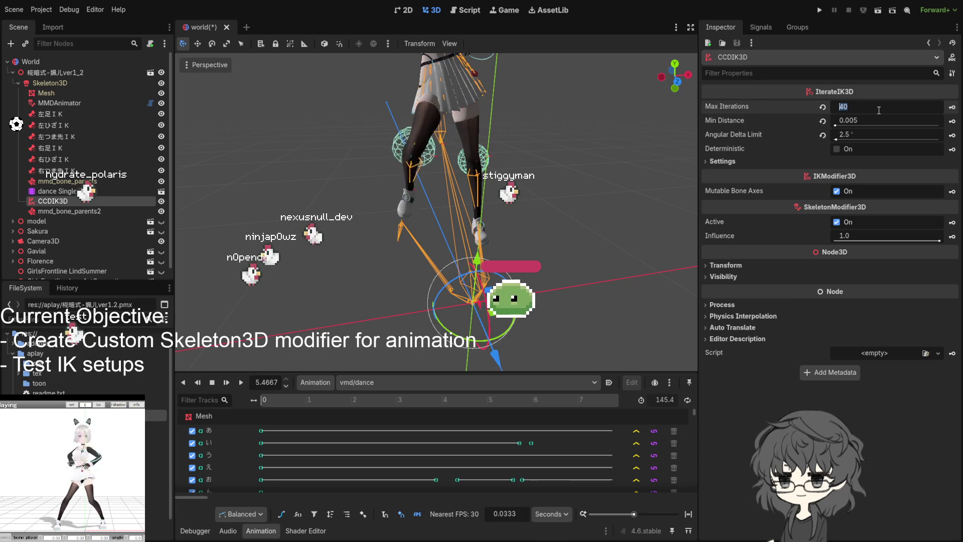
type("8")
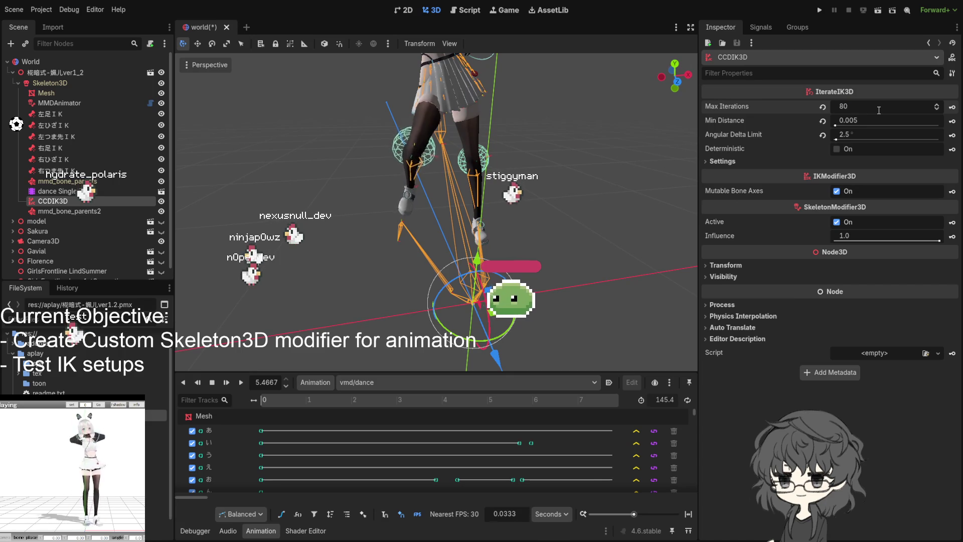
- Set CCDIK3D Max Iterations to 500 and view the legs from a new angle
key("BackSpace")
key("BackSpace")
type("500")
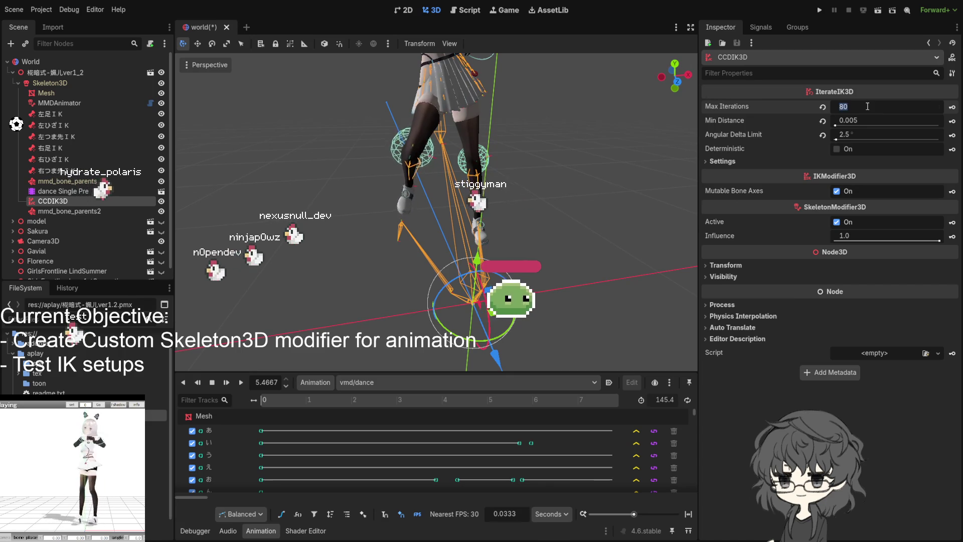
key("Return")
middle_click(392, 151)
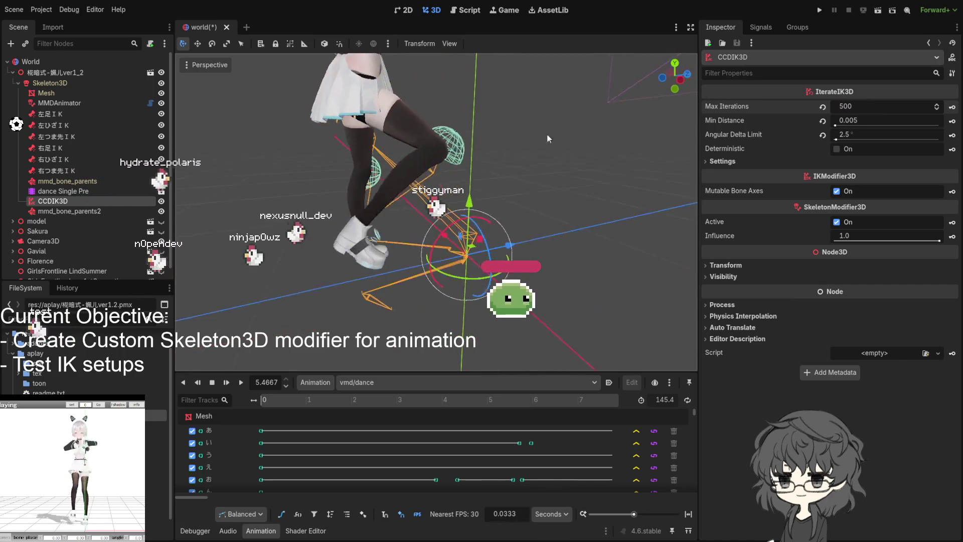
mouse_move(462, 167)
left_mouse_down()
mouse_move(317, 179)
mouse_move(509, 183)
left_mouse_up()
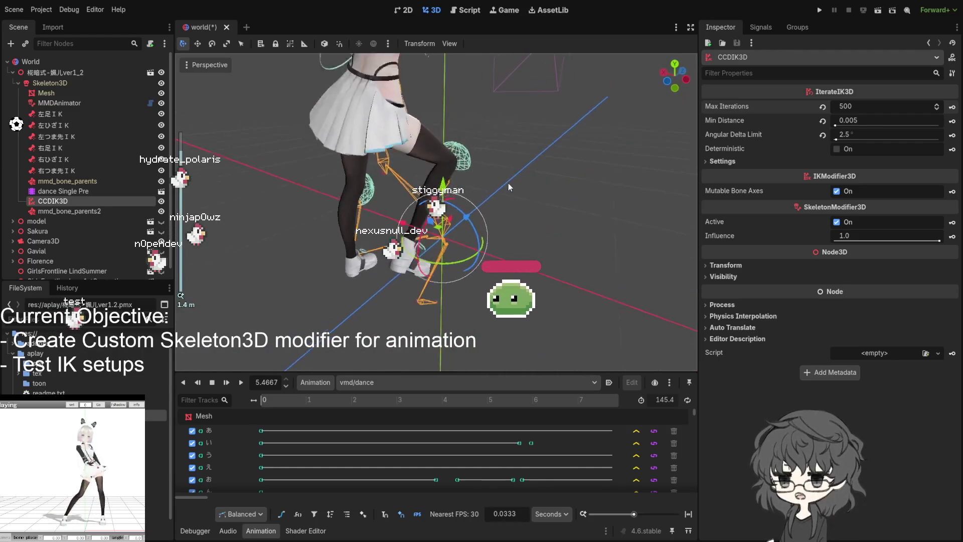
- Raise the Angular Delta Limit to about 39.9° and restart the dance to check the result
left_click_drag(836, 140, 860, 141)
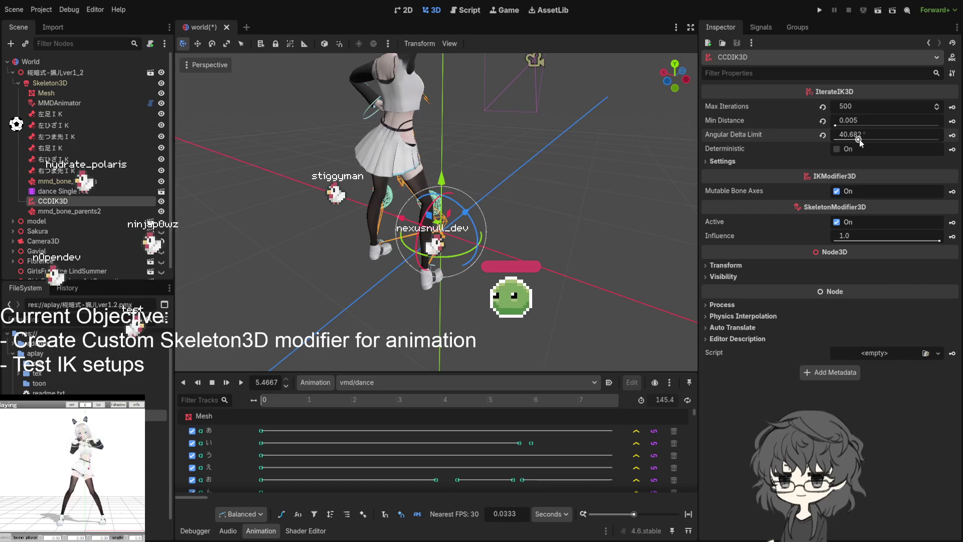
middle_click(424, 172)
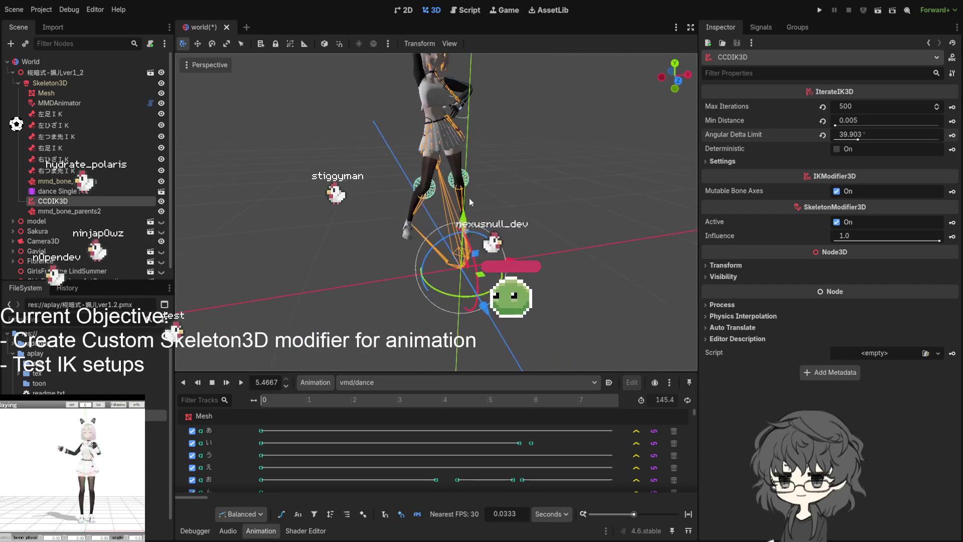
left_click_drag(461, 188, 449, 180)
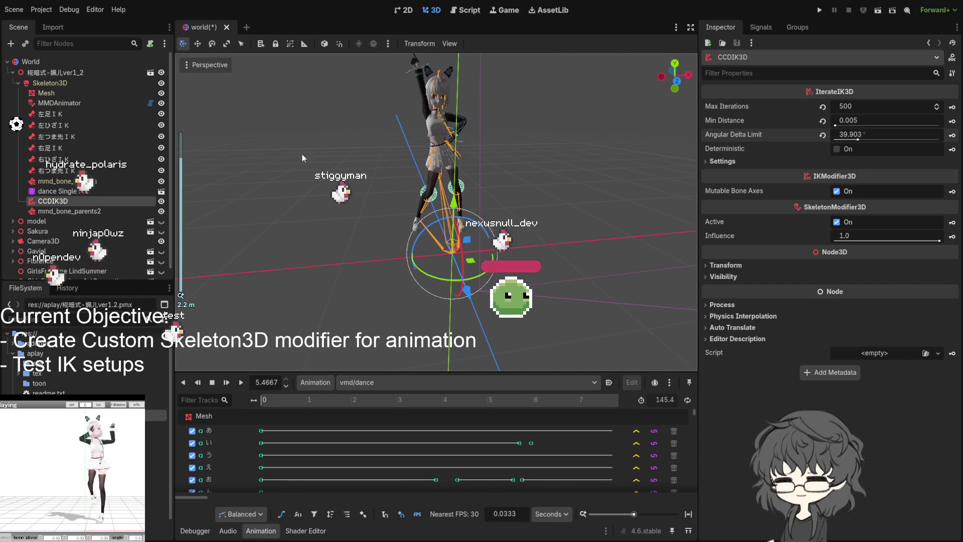
key("shift+d")
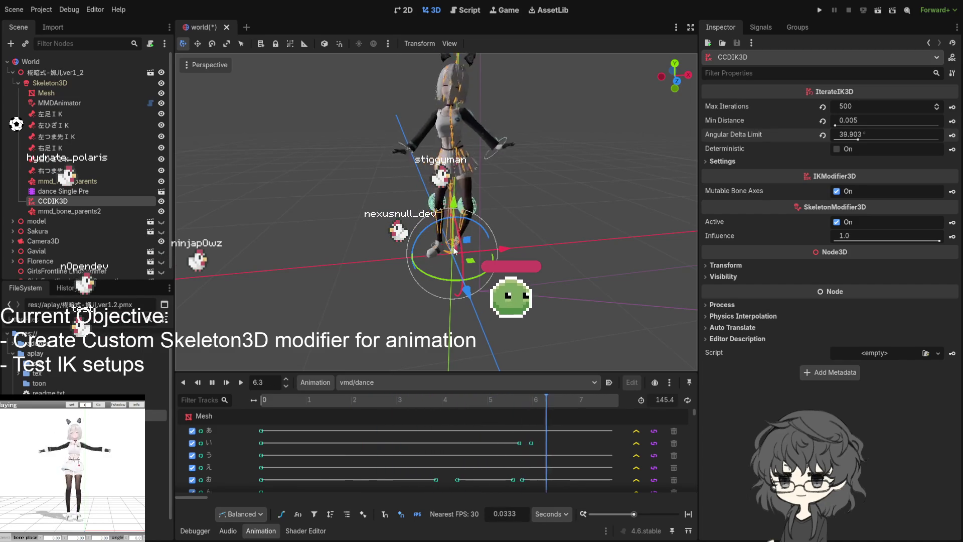
left_click(864, 134)
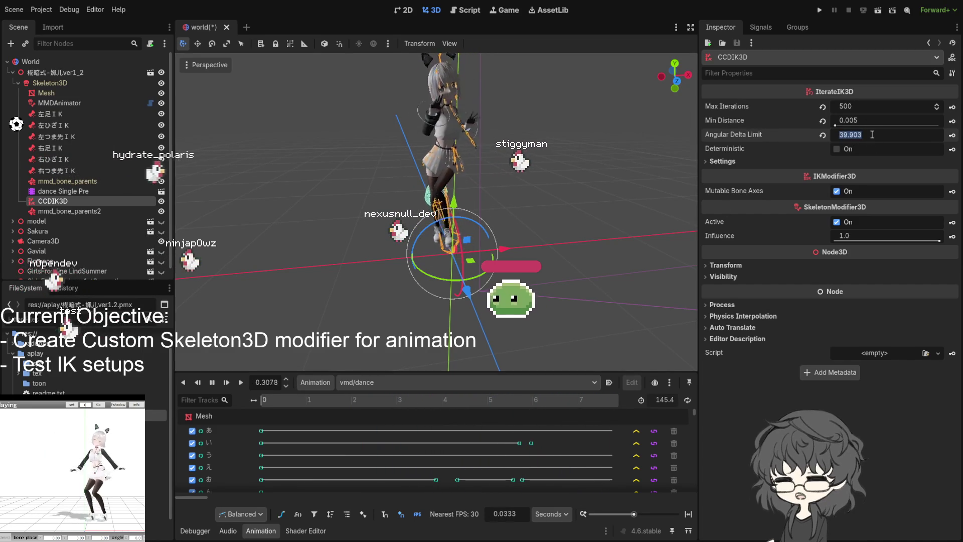
type("180")
- Confirm an Angular Delta Limit of 180° and expand the IK chain settings
key("Return")
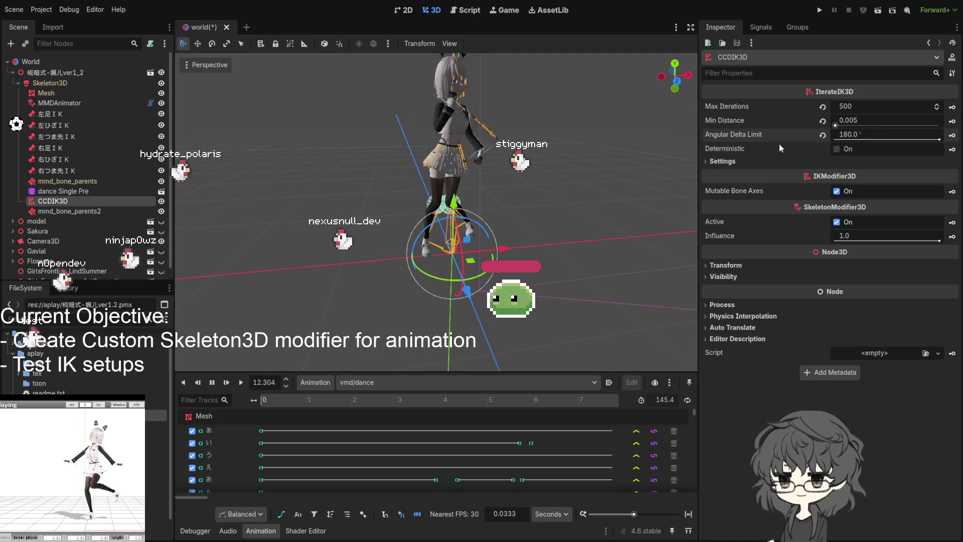
scroll(507, 235, "up", 5)
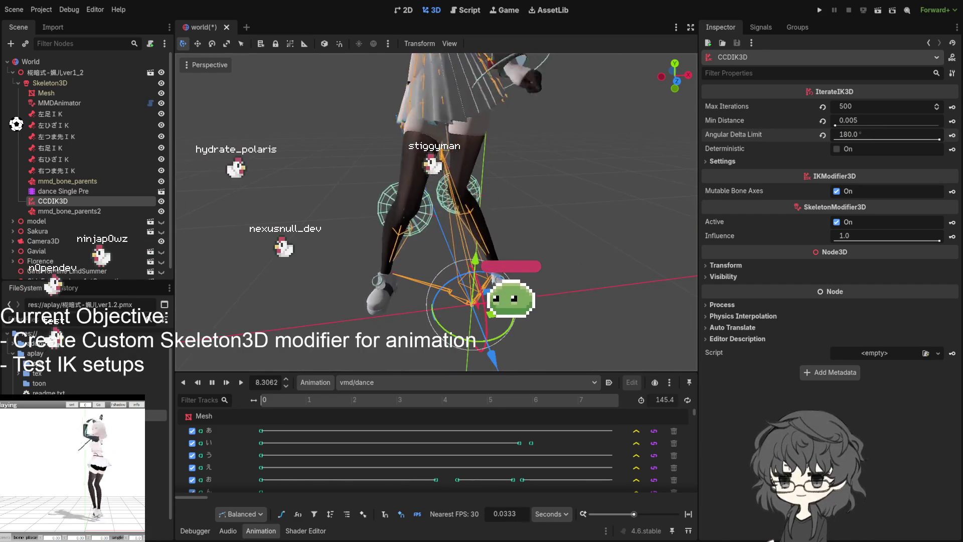
scroll(437, 226, "down", 3)
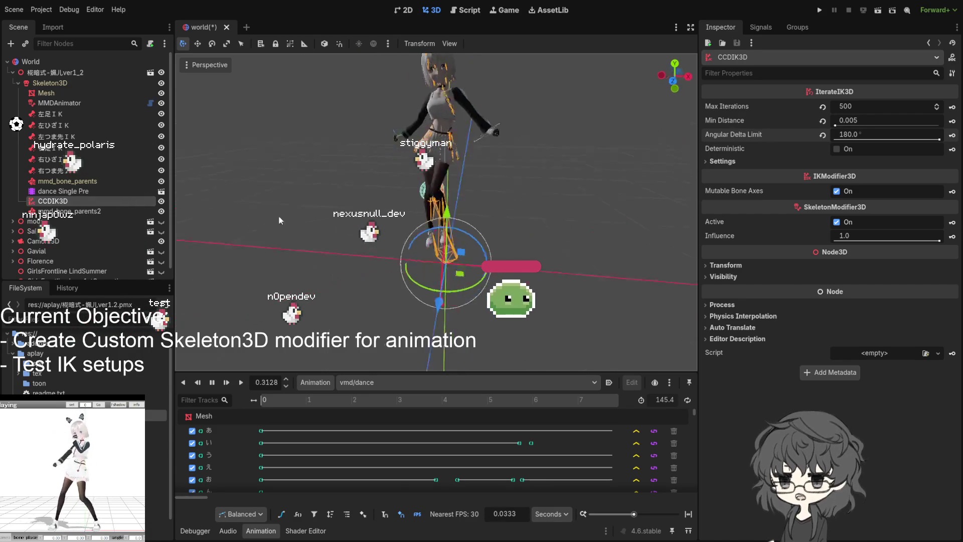
scroll(468, 210, "up", 3)
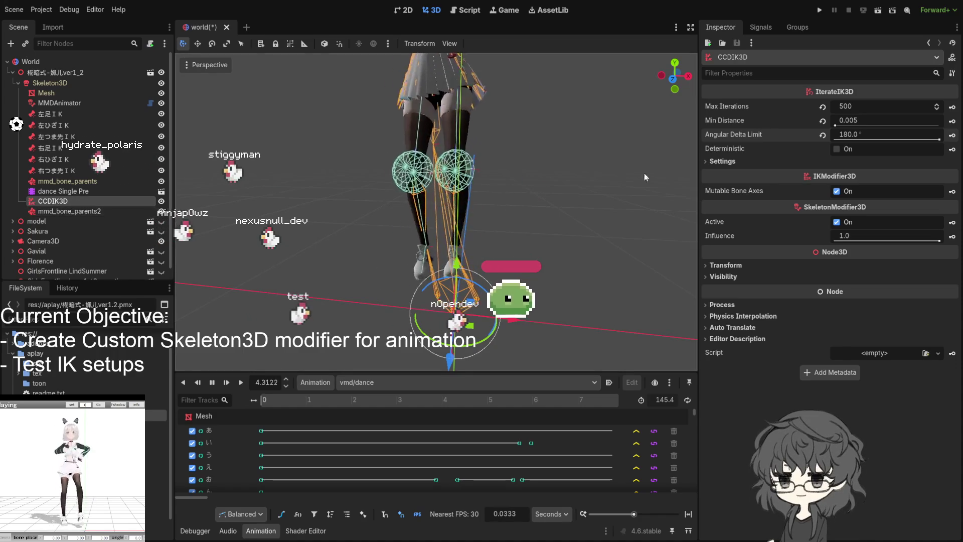
left_click(720, 161)
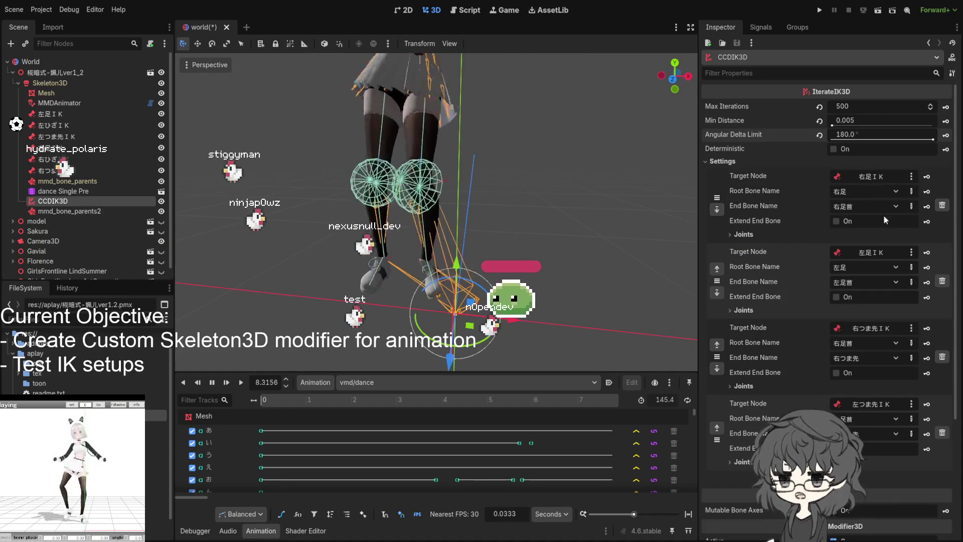
- Review the right and left leg chain joints and the knee Limitation resource
left_click(743, 234)
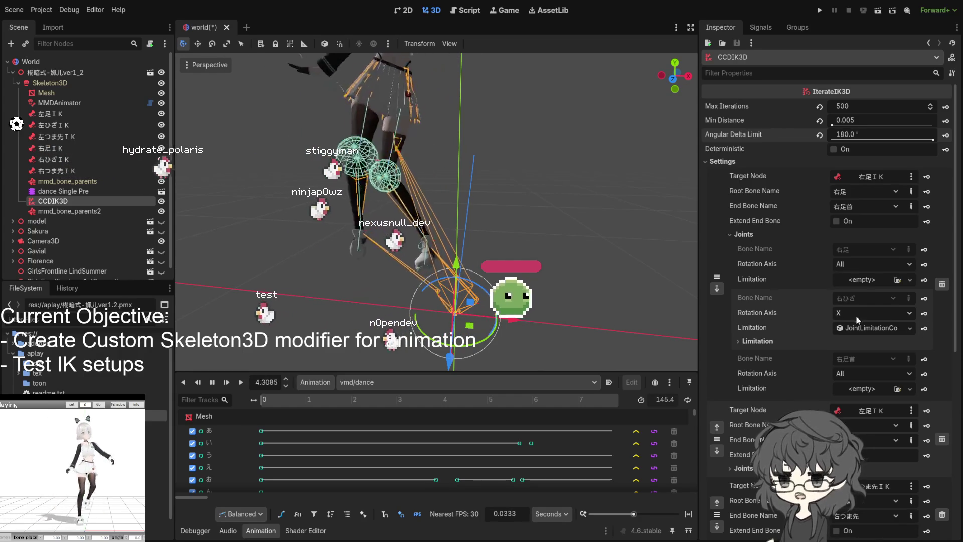
left_click(864, 326)
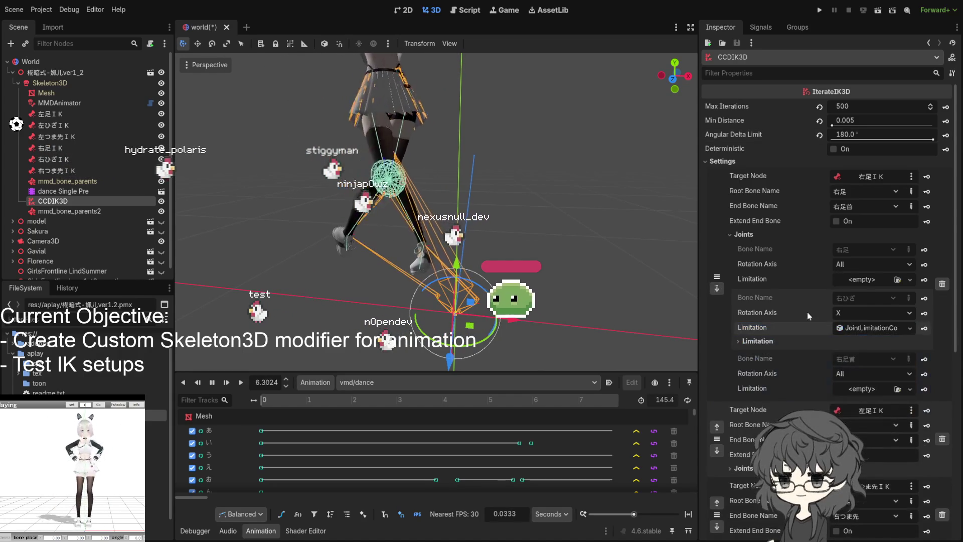
left_click(722, 161)
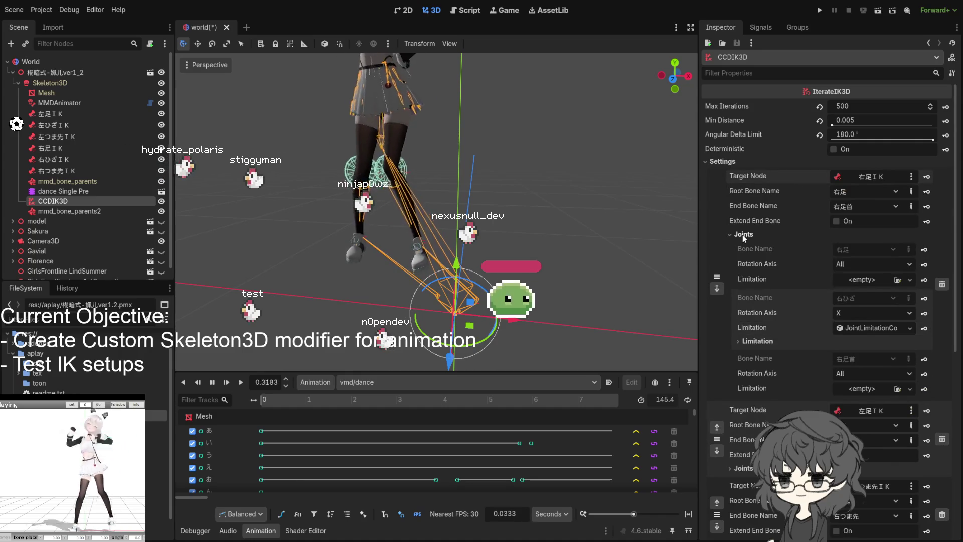
left_click(743, 234)
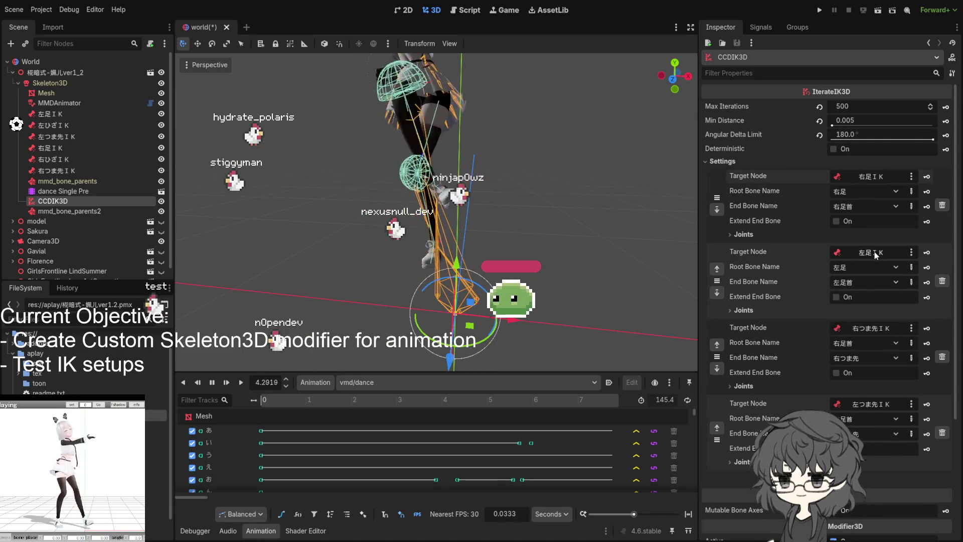
left_click(745, 309)
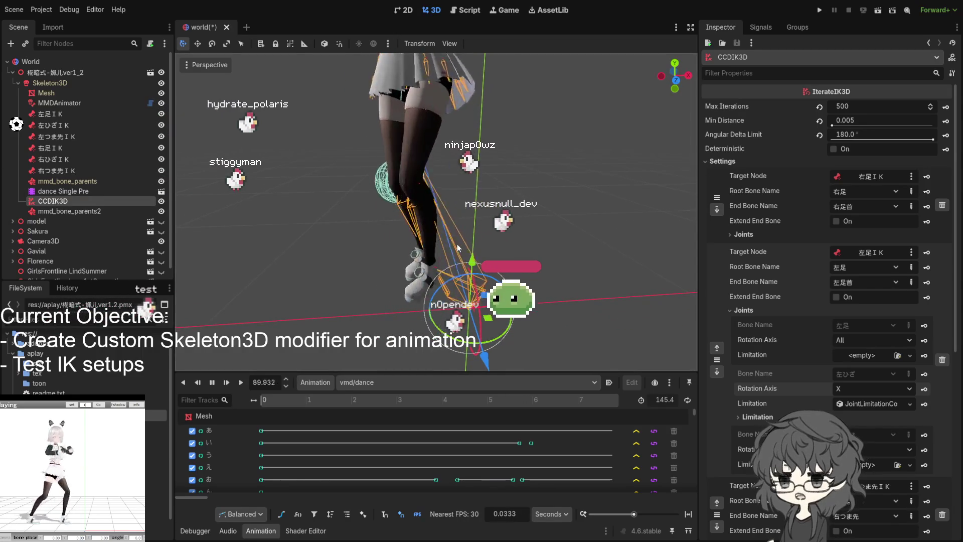
- Save the scene and collapse the IK chain settings
key("ctrl+s")
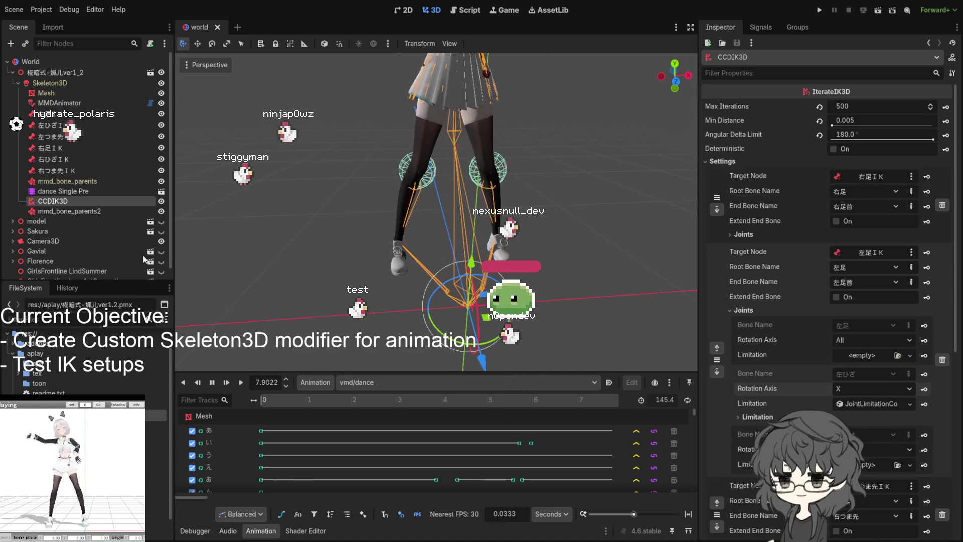
left_click(722, 161)
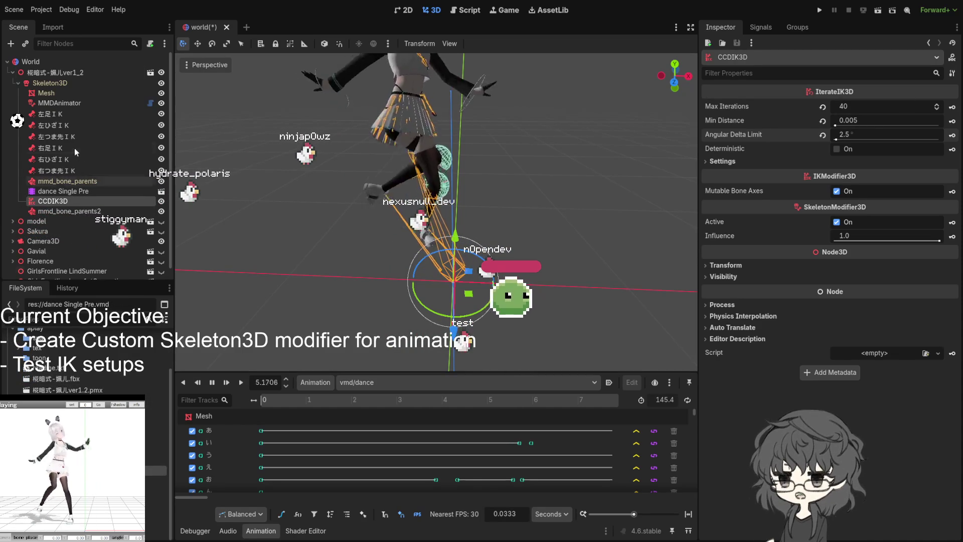
- Show the import settings for dance Single Pre.vmd
left_click(53, 27)
scroll(42, 167, "down", 5)
scroll(41, 167, "down", 5)
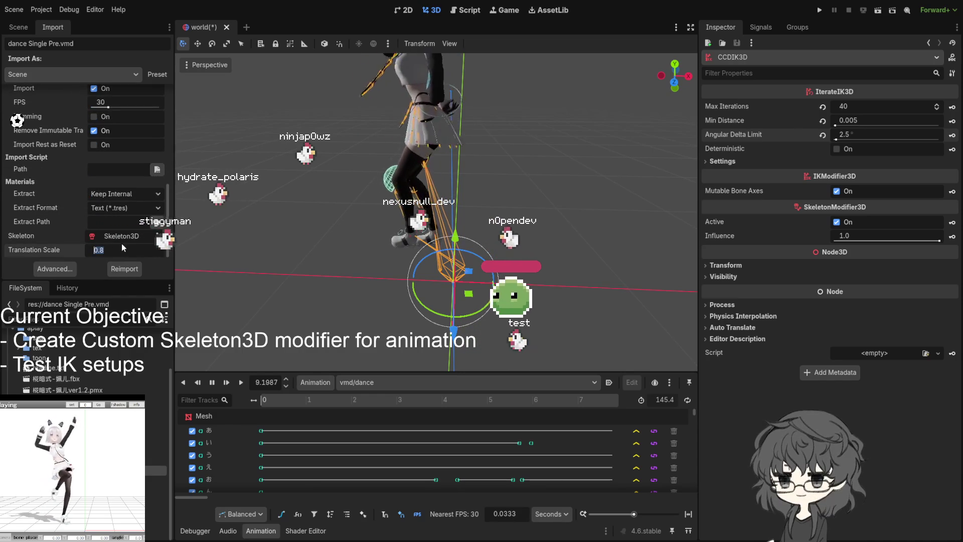
type("1")
- Reimport dance Single Pre.vmd with a Translation Scale of 1
key("Return")
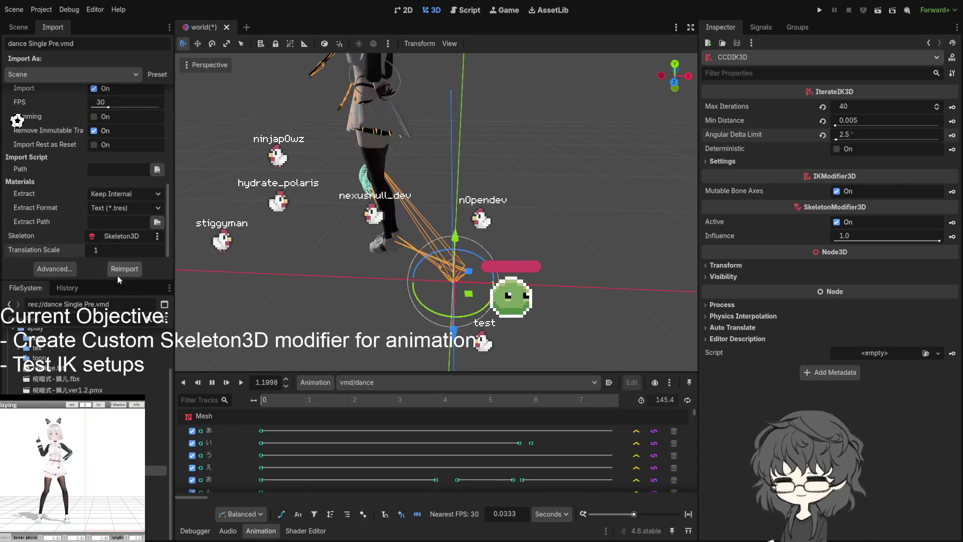
left_click(123, 269)
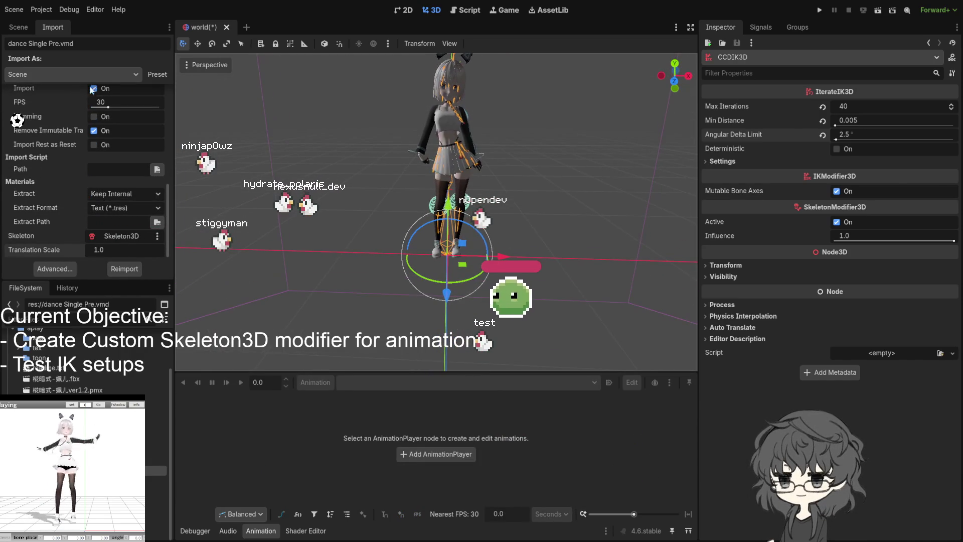
scroll(62, 118, "up", 3)
- Select Skeleton3D in the Scene tree to show its bone list
left_click(25, 28)
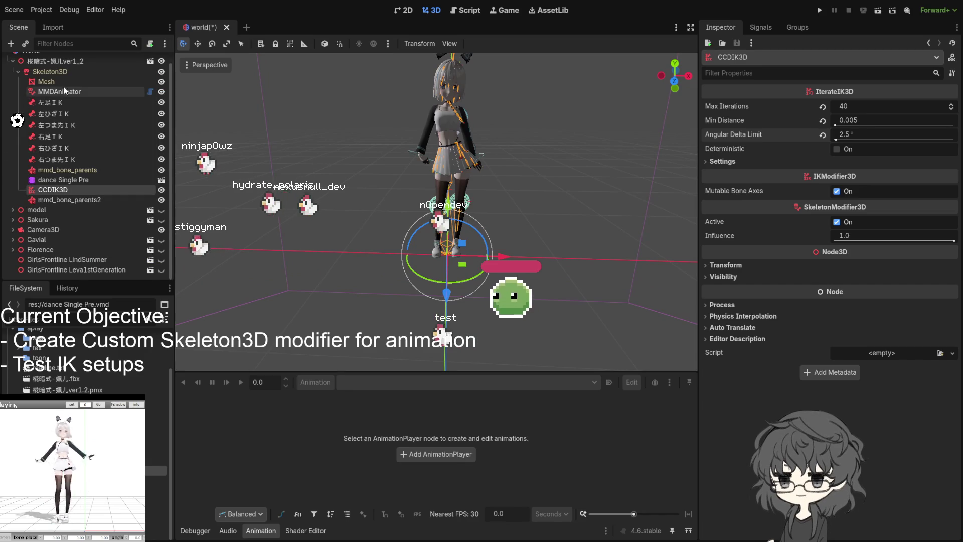
left_click(68, 73)
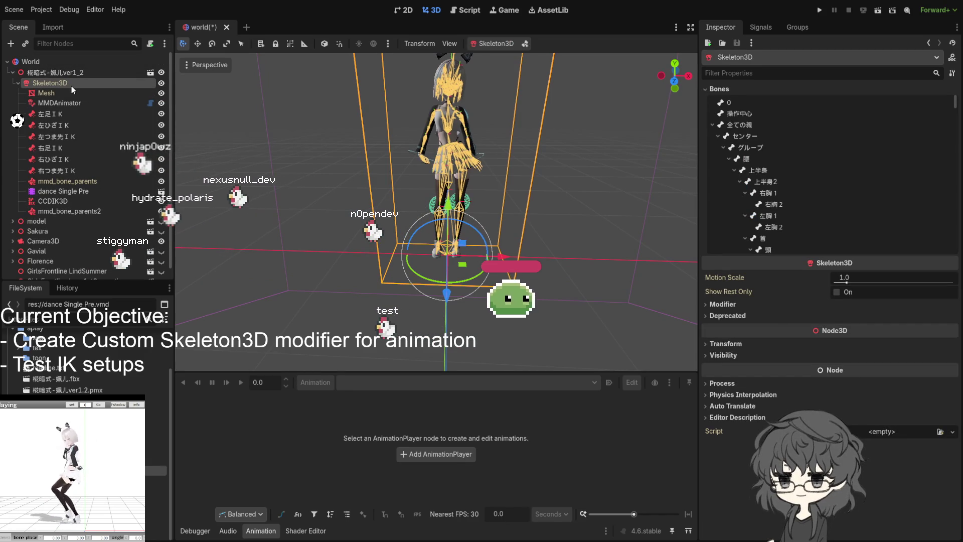
- Play the dance Single Pre animation, then bring CCDIK3D's solver settings into the Inspector
left_click(73, 198)
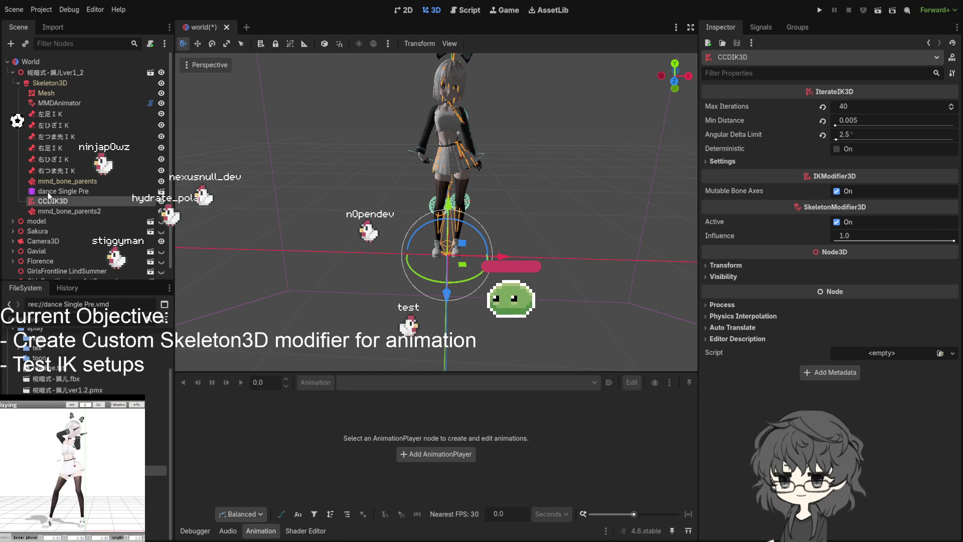
left_click(60, 191)
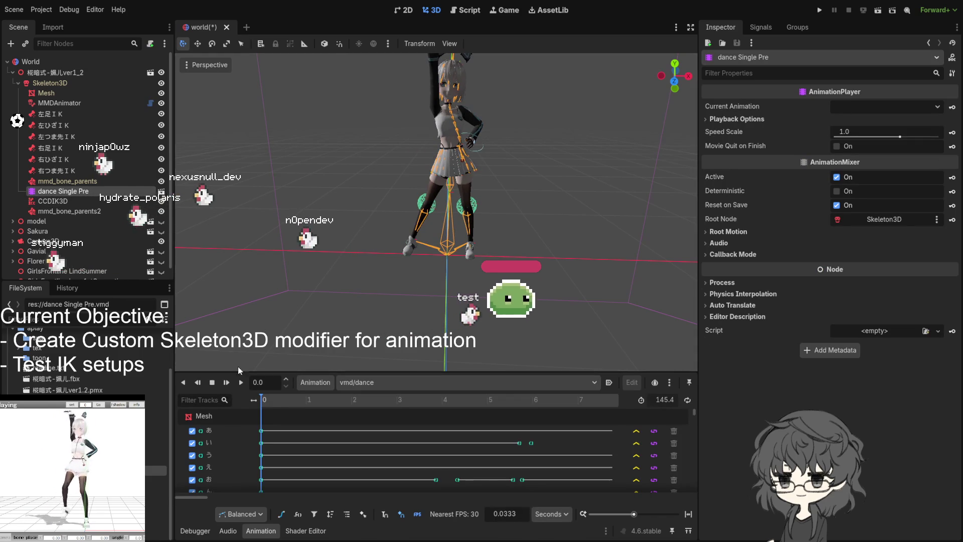
left_click(241, 382)
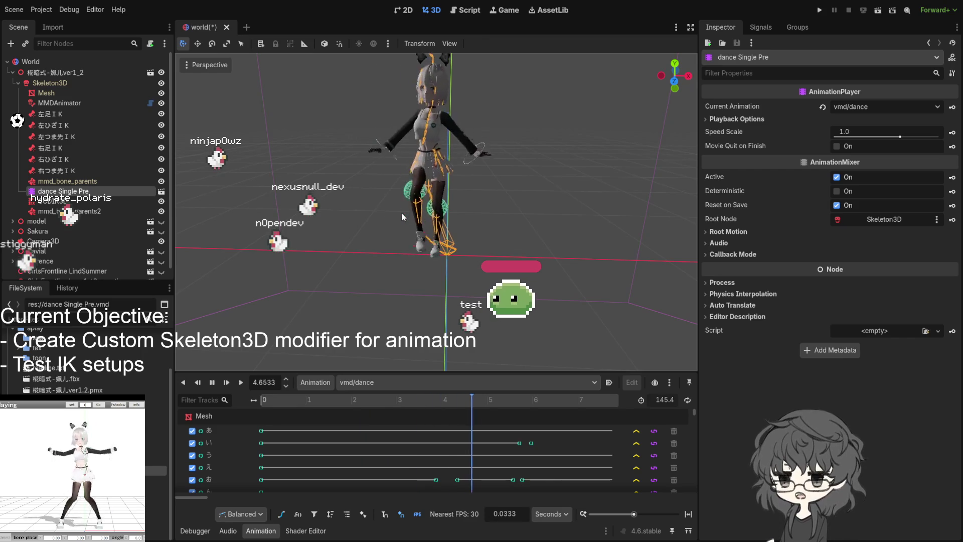
scroll(402, 217, "up", 4)
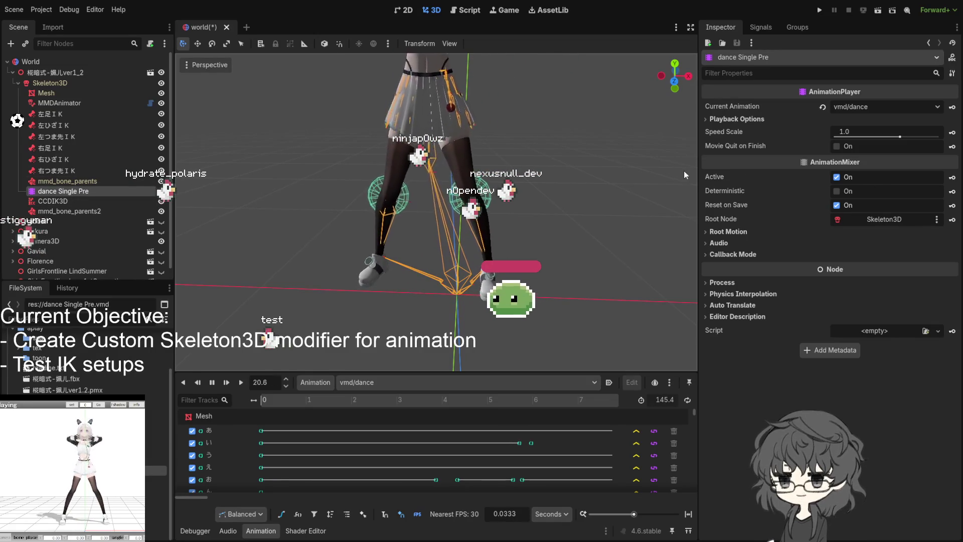
left_click(53, 201)
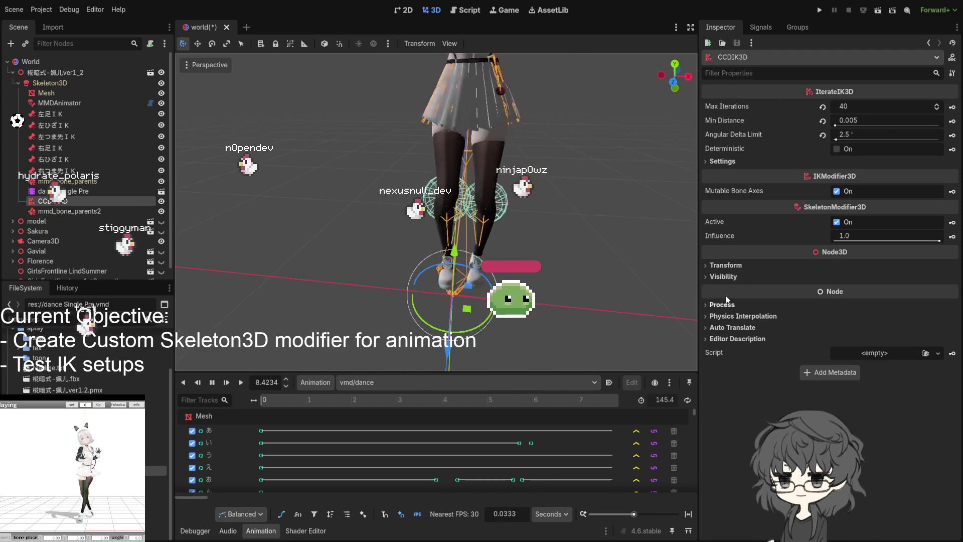
- Set CCDIK3D Angular Delta Limit to 2.86° and rewind the dance to its start
left_click(722, 161)
left_click(722, 162)
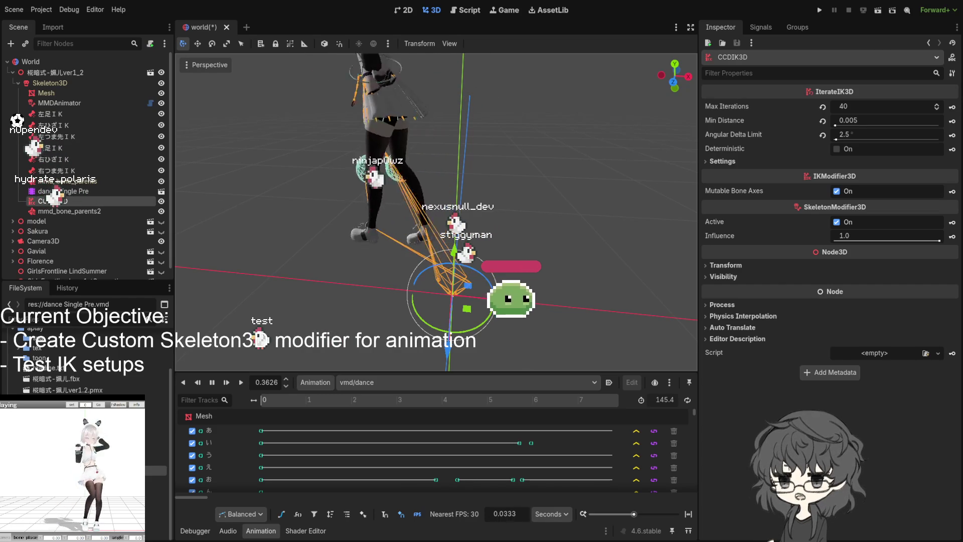
left_click(863, 134)
type(".86")
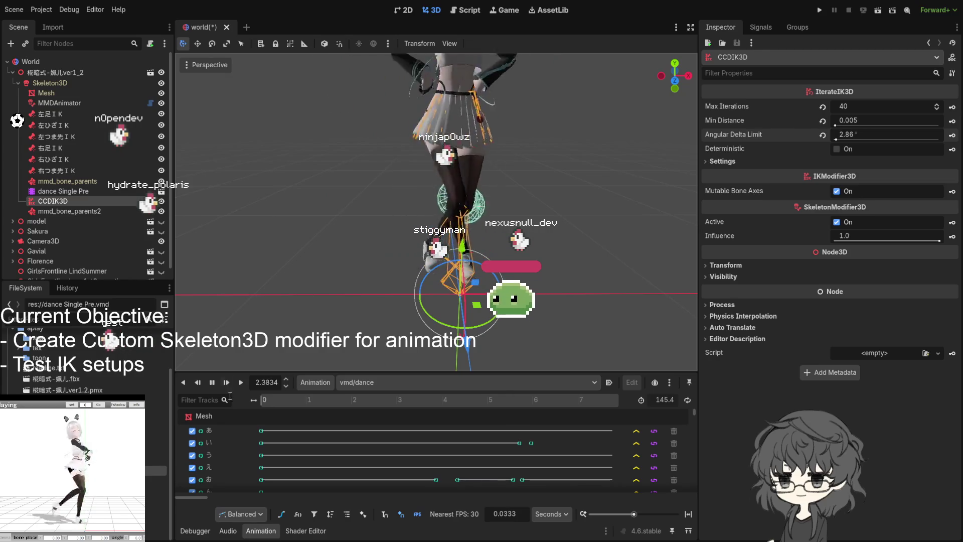
left_click(212, 382)
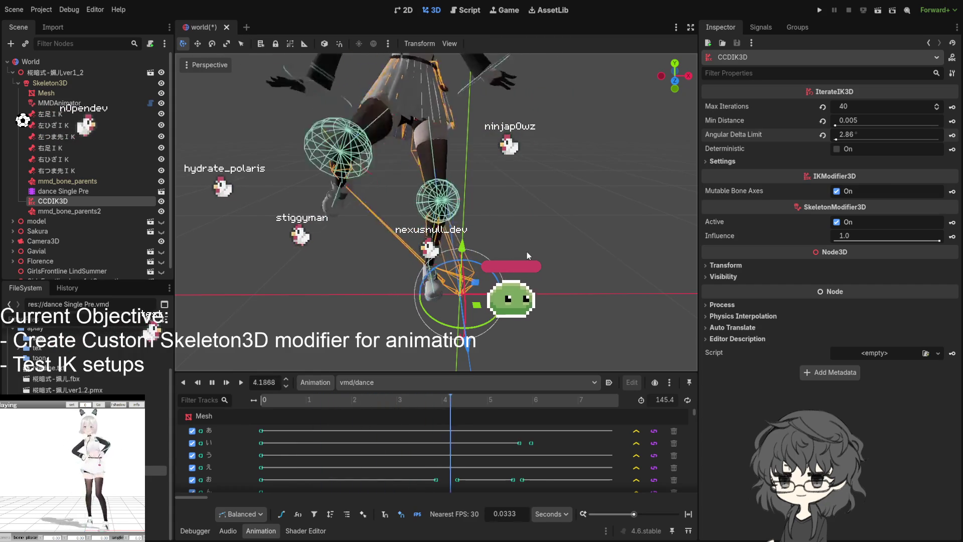
- Orbit the viewport around the dancer's legs to watch the IK
mouse_move(527, 252)
left_mouse_down()
mouse_move(611, 244)
mouse_move(554, 298)
left_mouse_up()
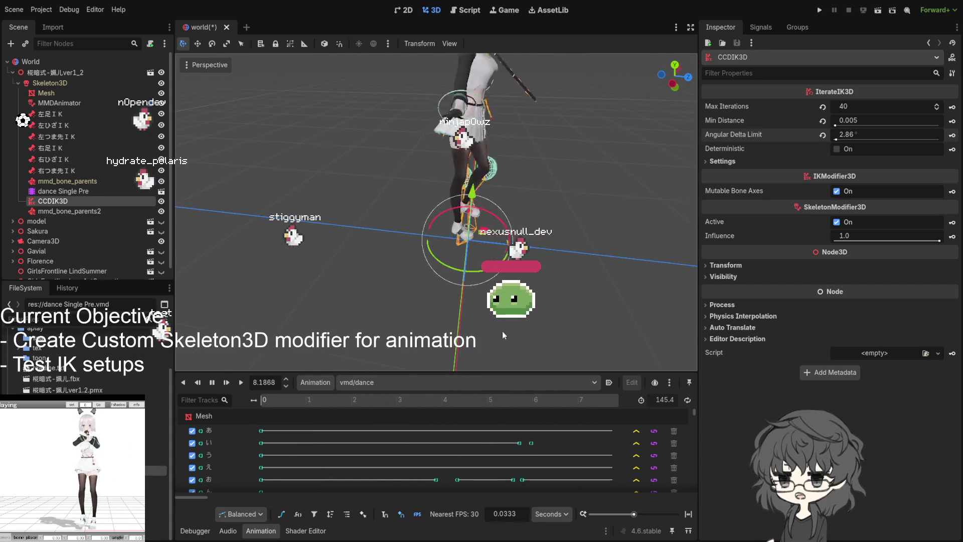
left_click_drag(422, 268, 309, 263)
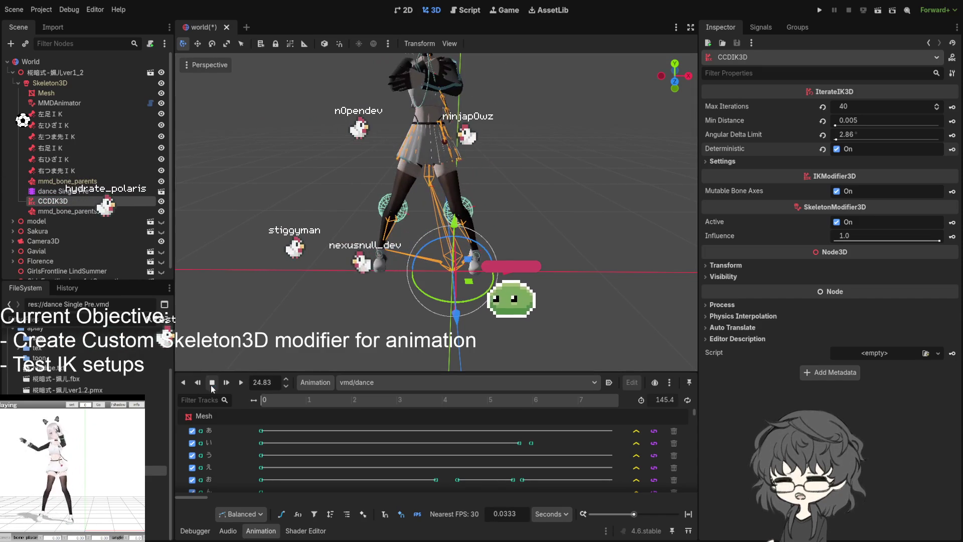
- Replay the vmd dance from the beginning with deterministic IK
left_click(212, 382)
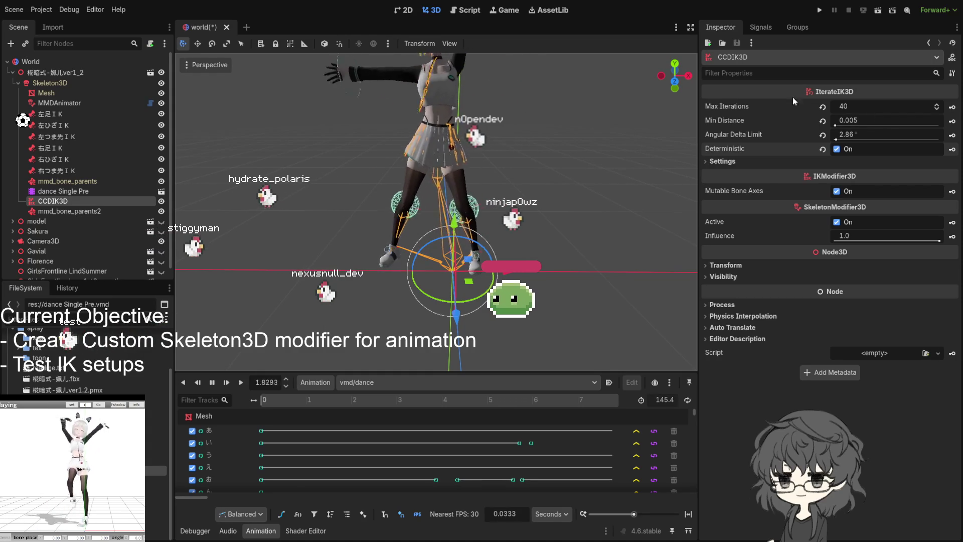
- Set CCDIK3D Min Distance to 0.001 and check the dancer's legs
left_click(862, 122)
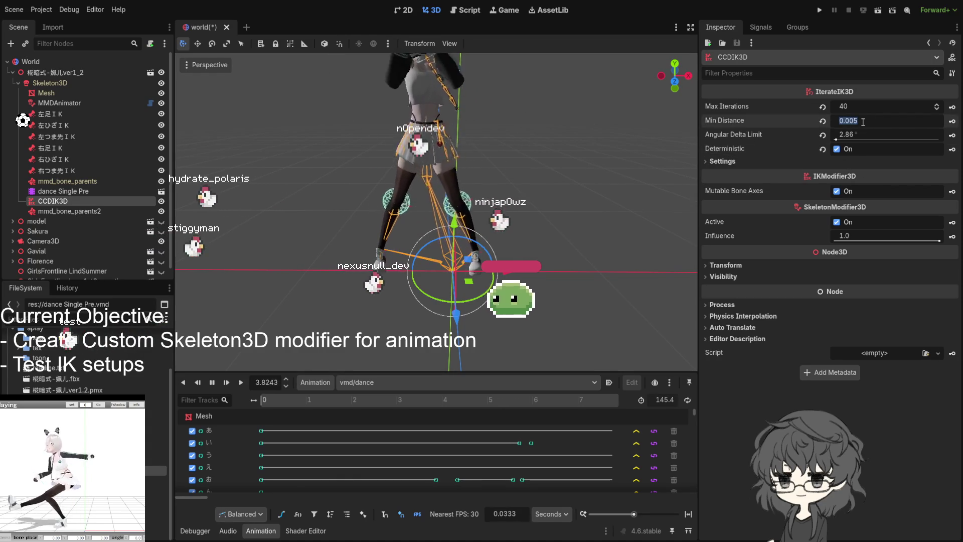
type("0.001")
key("Return")
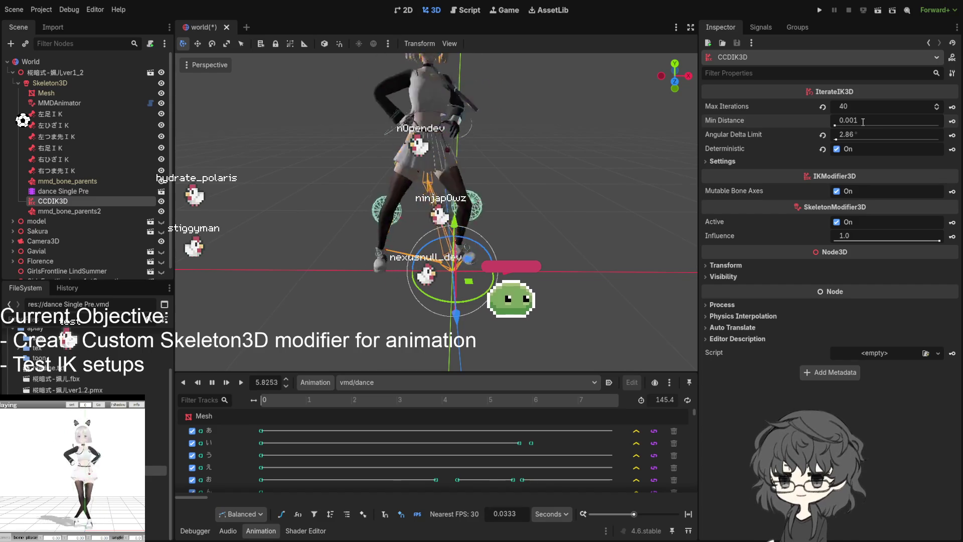
left_click_drag(413, 235, 478, 248)
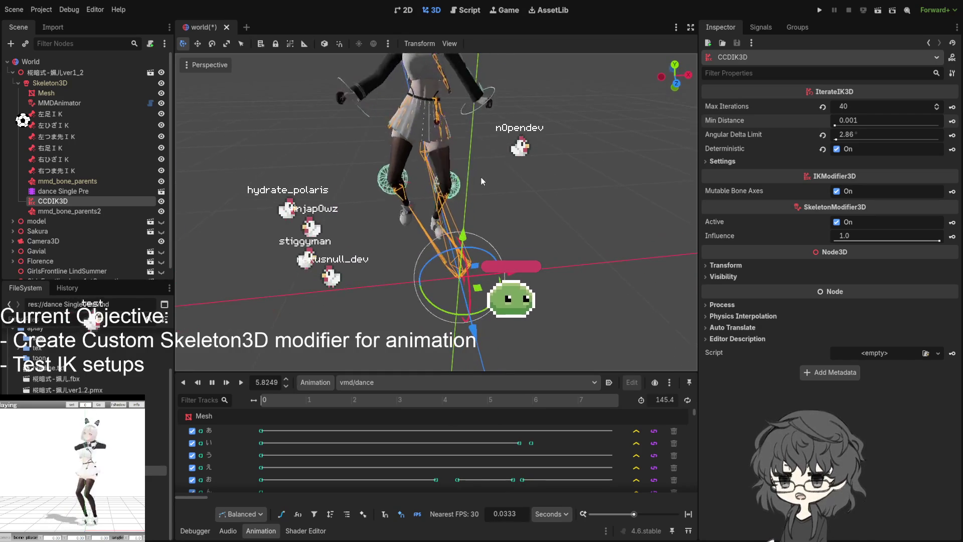
scroll(481, 177, "up", 1)
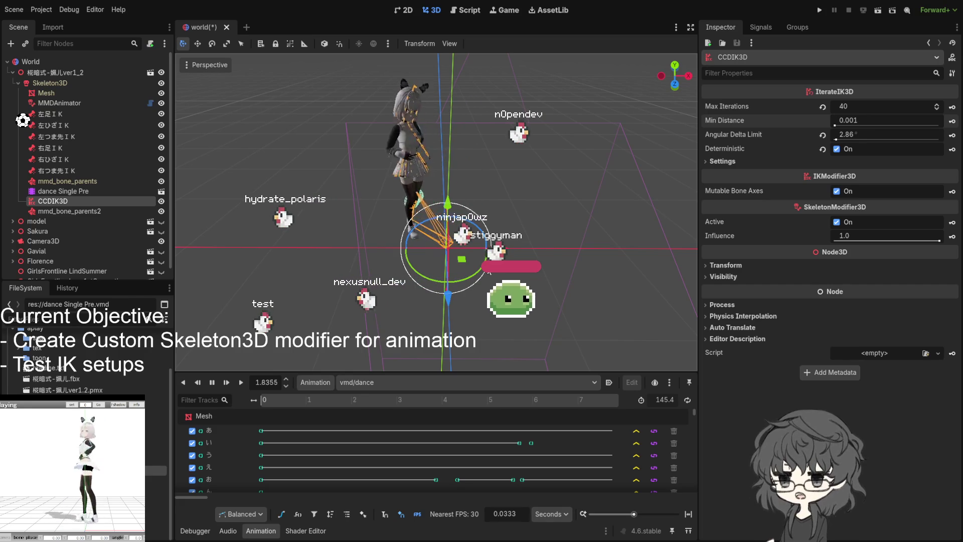
scroll(432, 235, "up", 3)
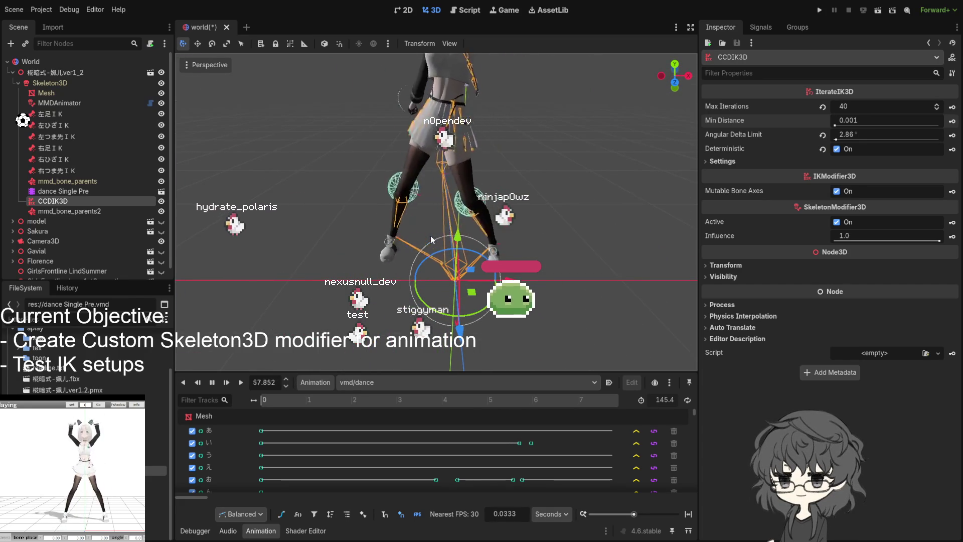
left_click_drag(430, 236, 489, 248)
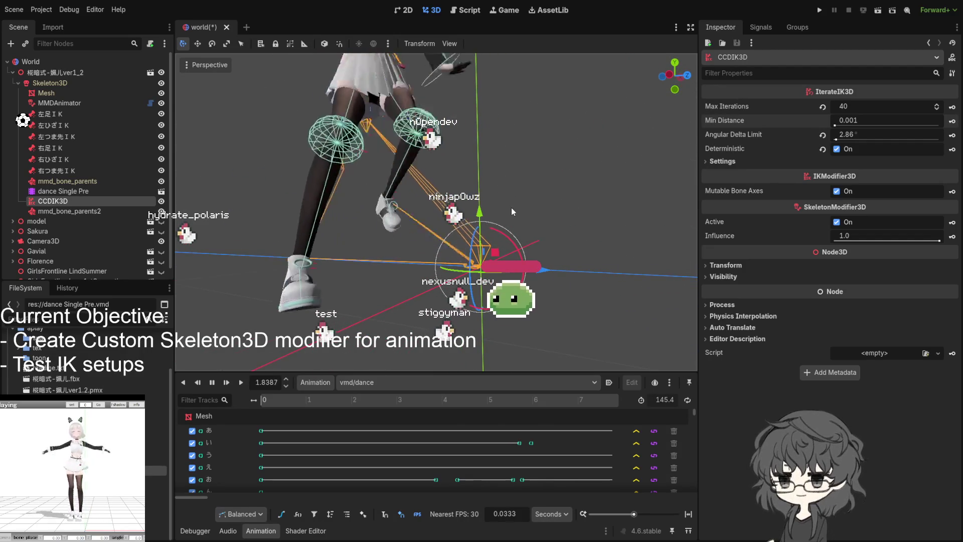
left_click_drag(510, 207, 404, 233)
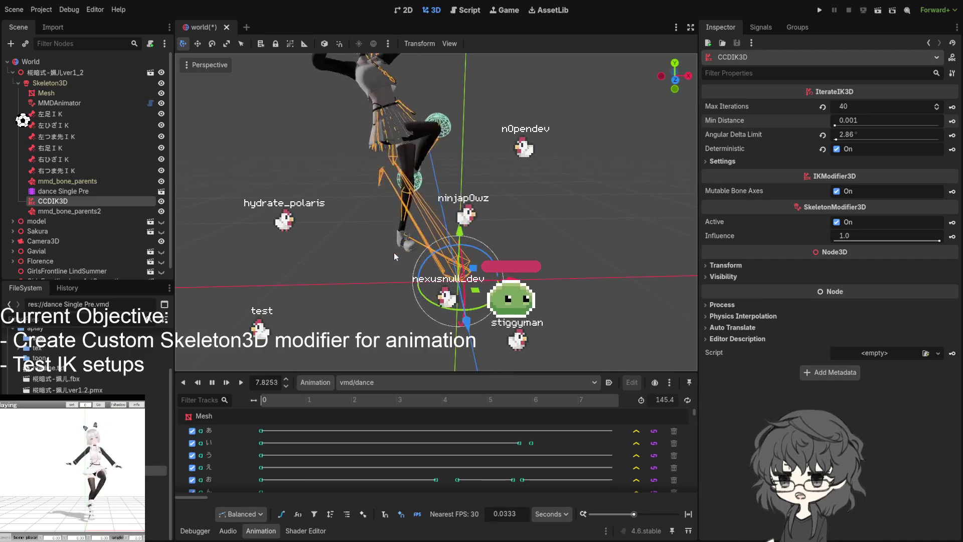
left_click_drag(394, 251, 383, 282)
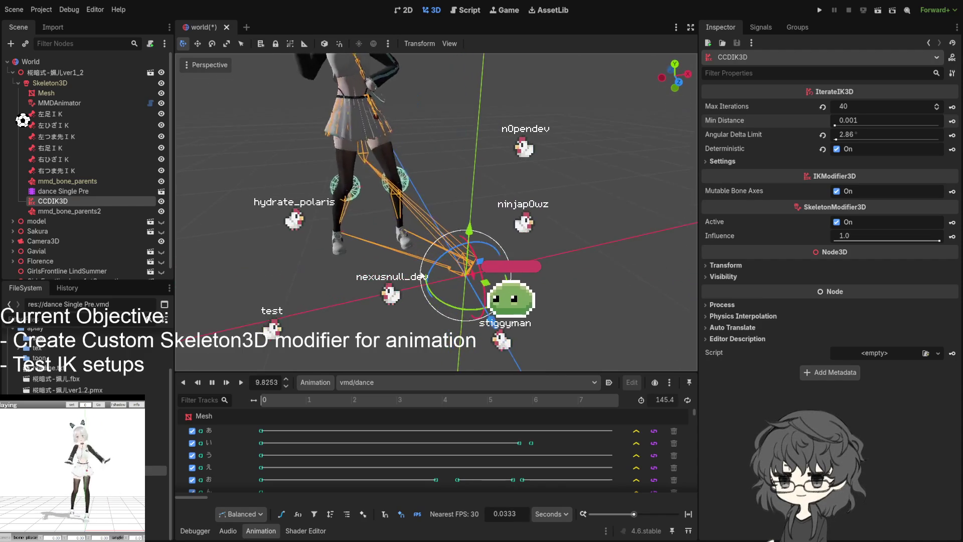
scroll(457, 235, "down", 2)
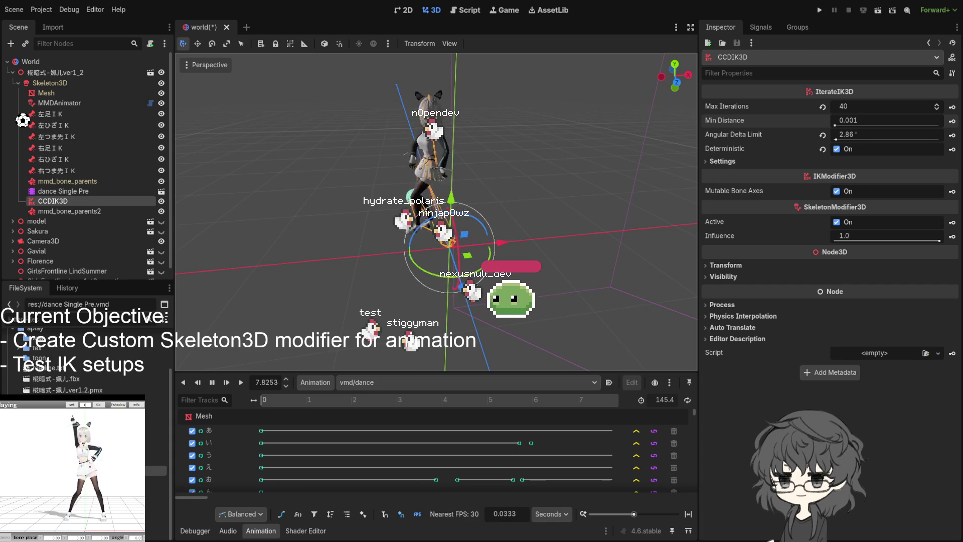
scroll(458, 215, "up", 3)
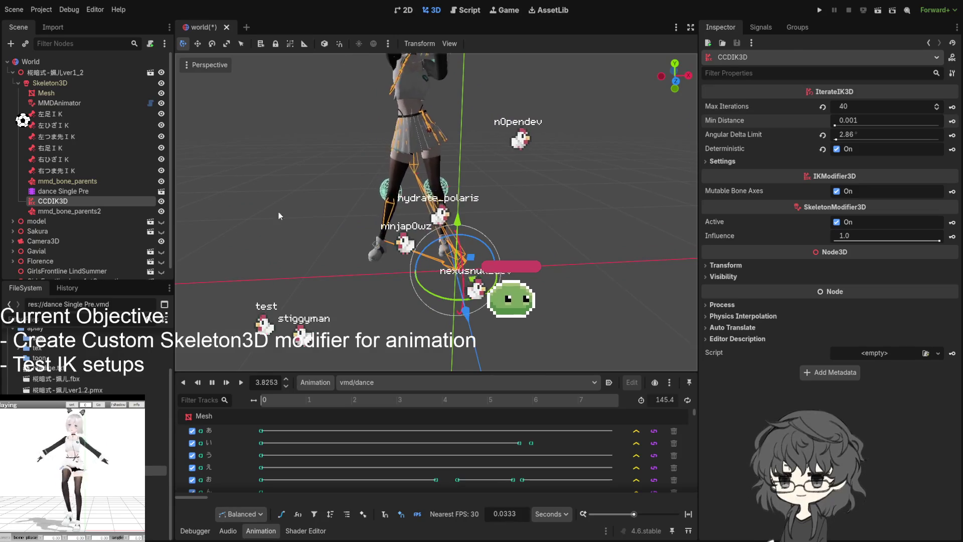
scroll(475, 211, "down", 3)
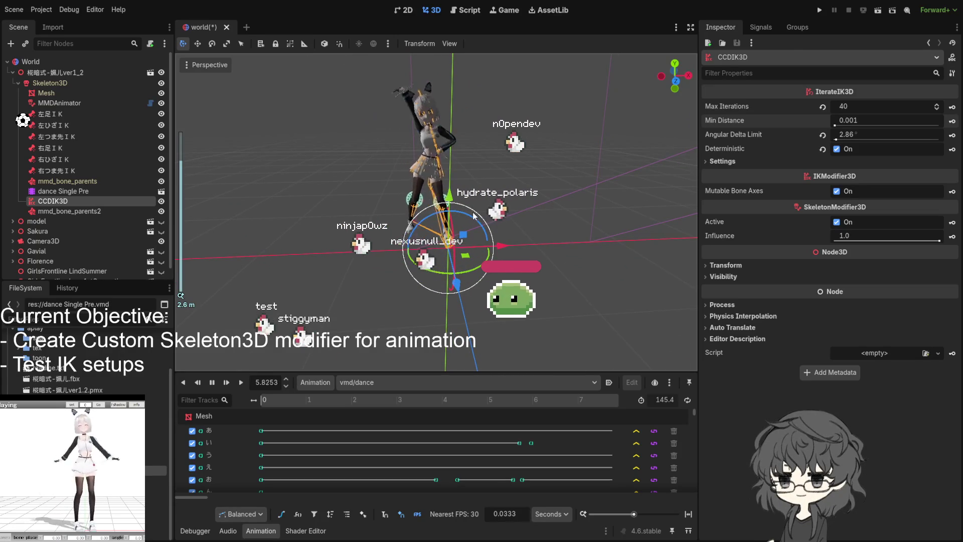
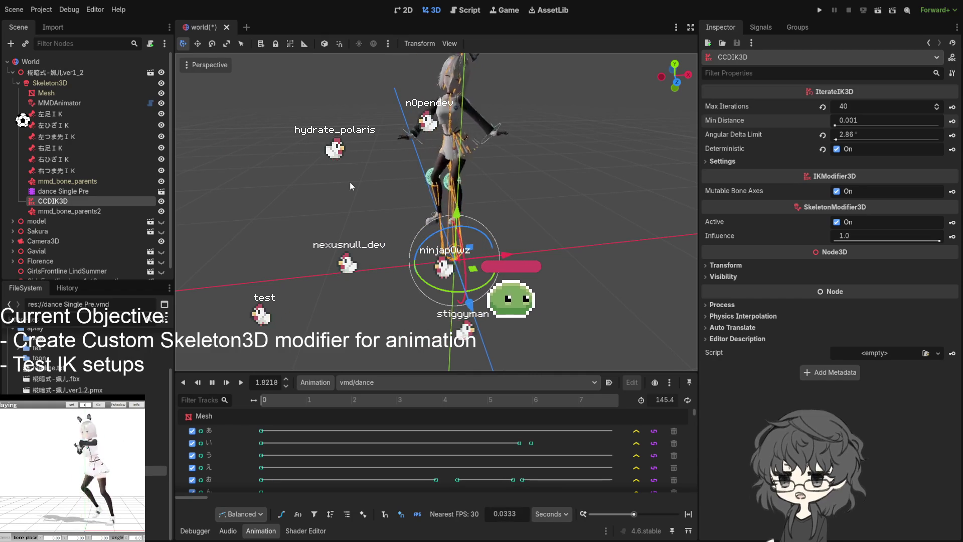
- Review the MMDAnimator and mmd_bone_parents modifiers, then reveal the CCDIK3D 右足IK chain's joints
left_click(63, 104)
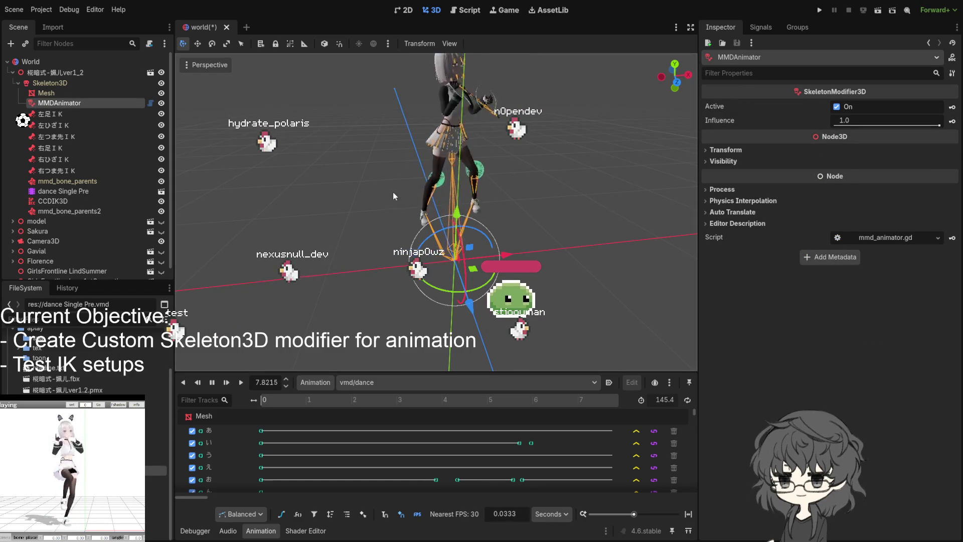
left_click(75, 183)
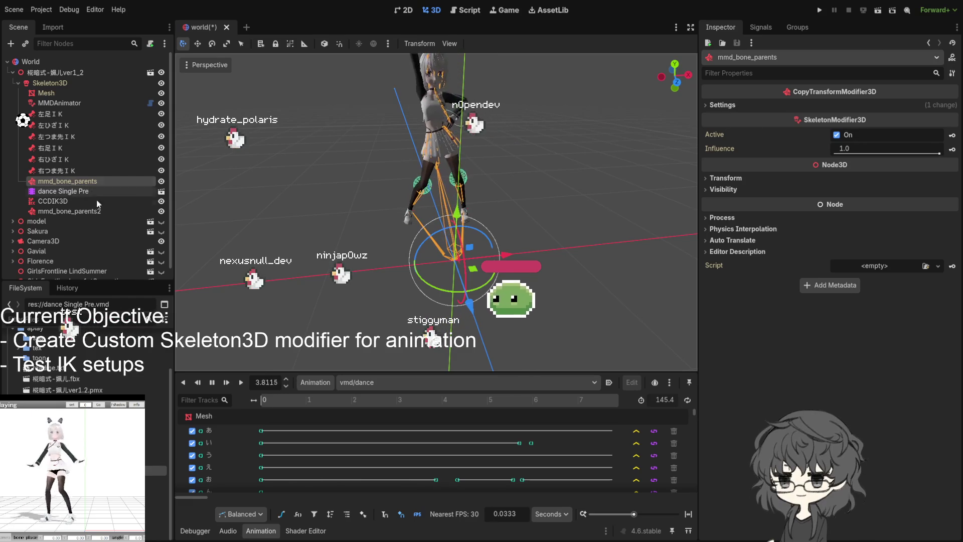
left_click(59, 201)
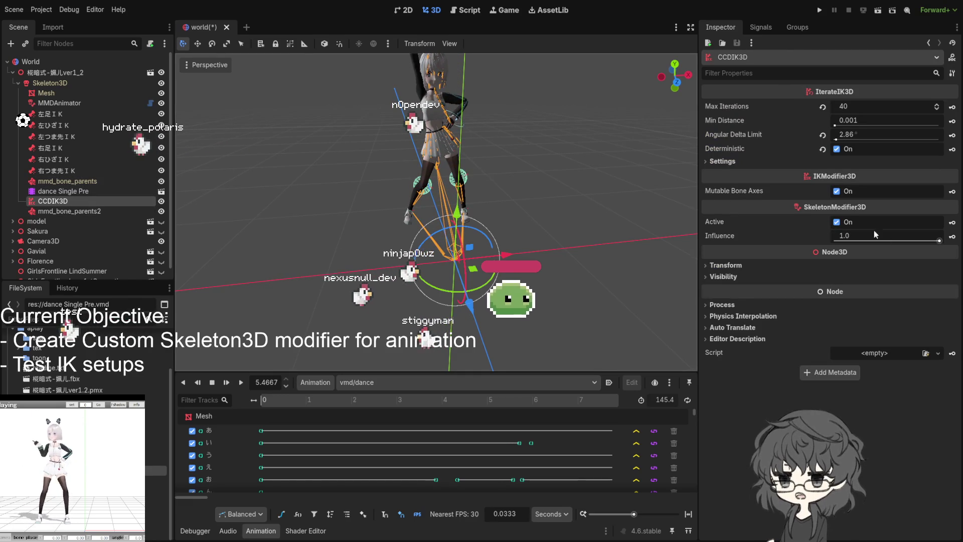
left_click(721, 161)
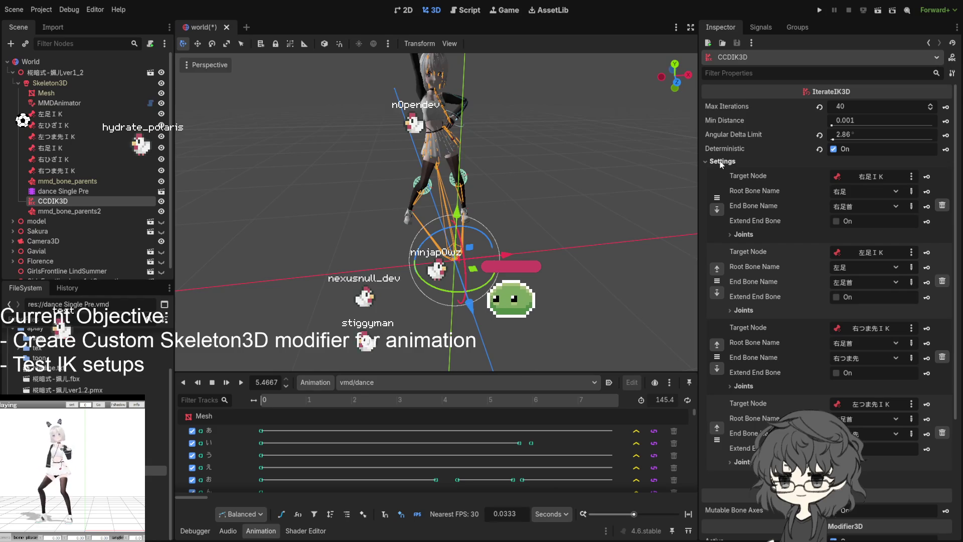
left_click(742, 233)
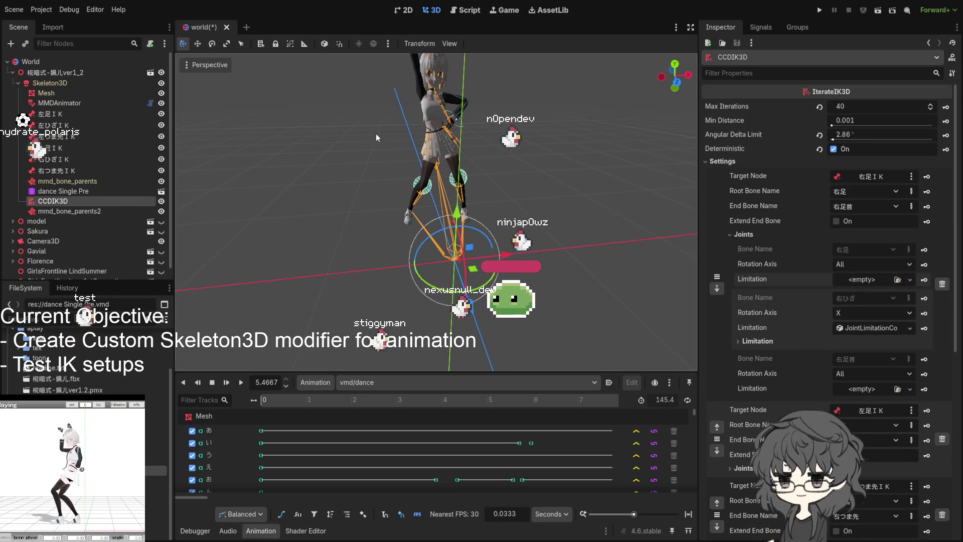
- Give the first joint a new JointLimitation with an angle of about 114.59°
left_click(865, 305)
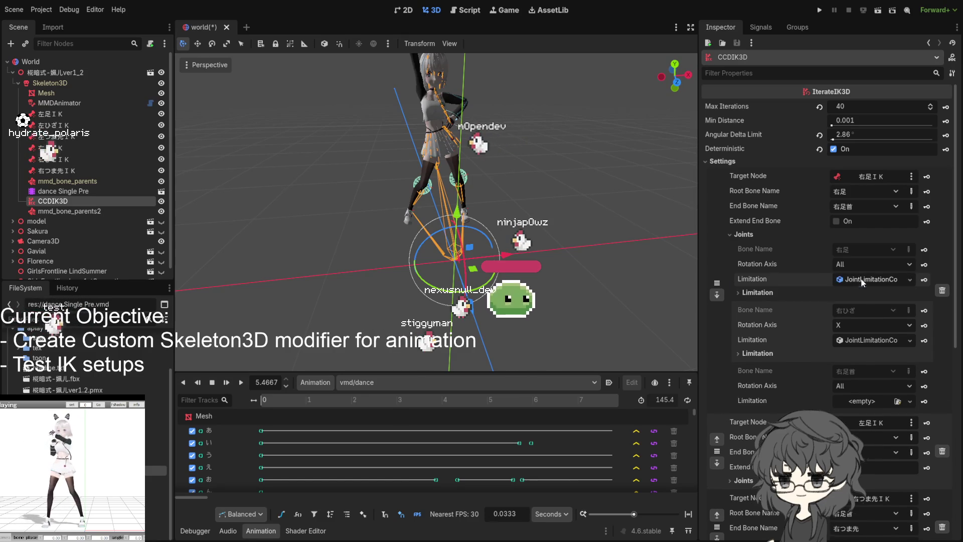
left_click(859, 280)
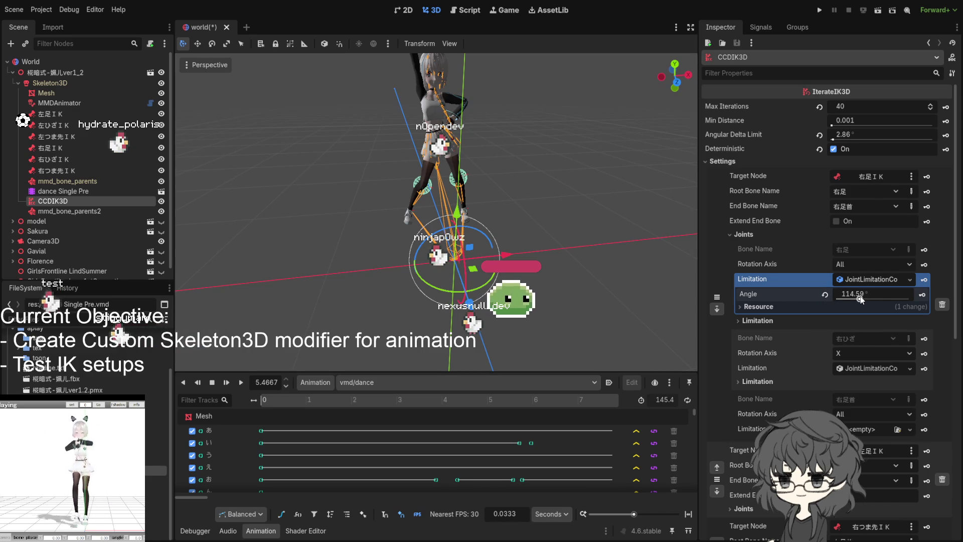
left_click(865, 279)
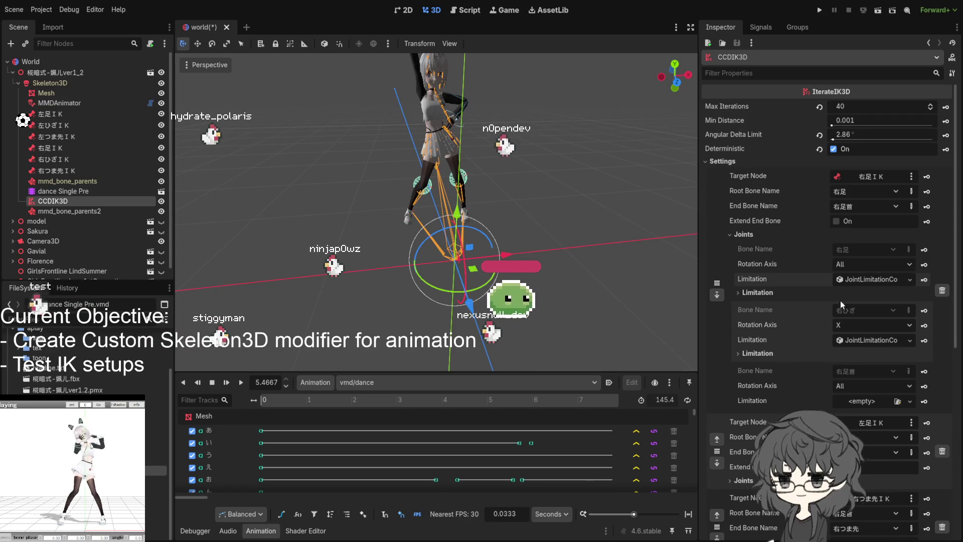
- Reopen the first joint's limitation and save the scene with Ctrl+S
left_click(850, 278)
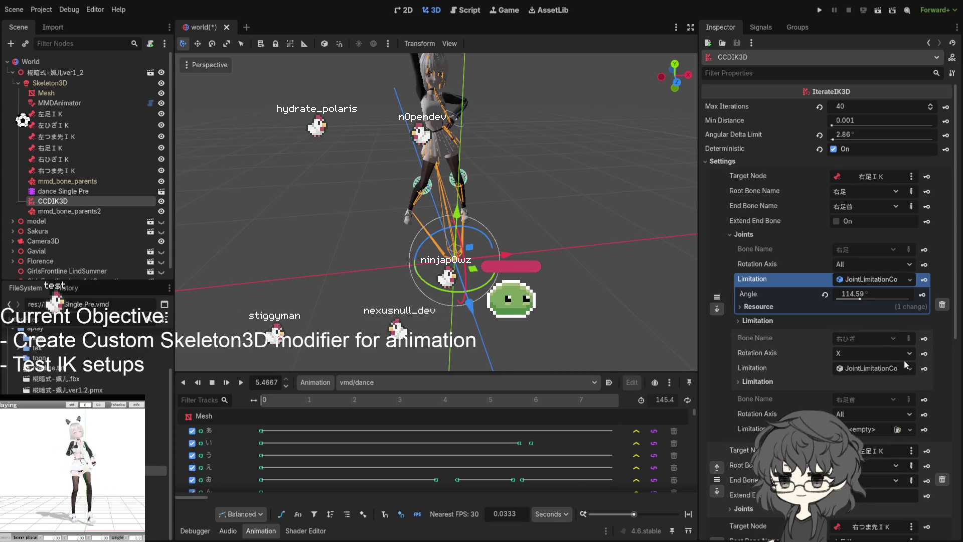
key("ctrl+s")
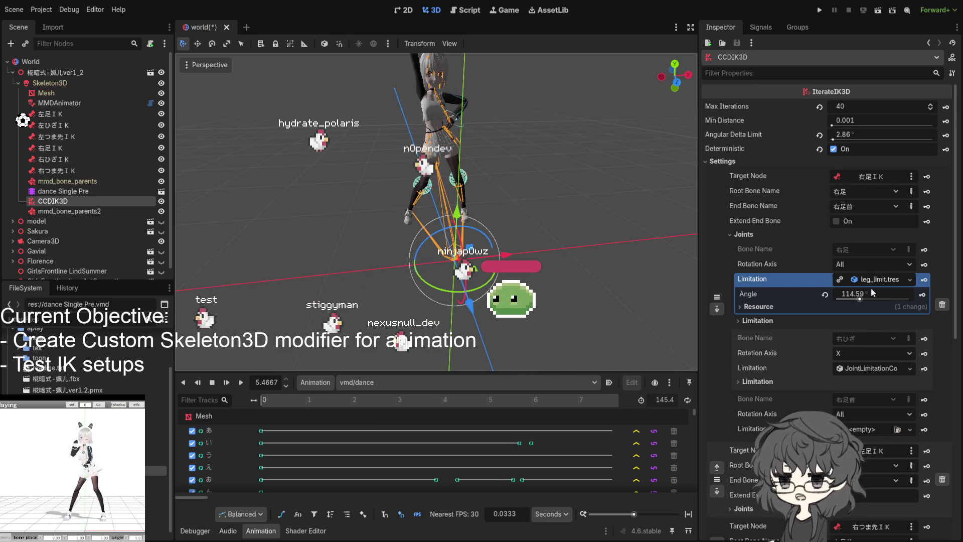
scroll(798, 371, "down", 3)
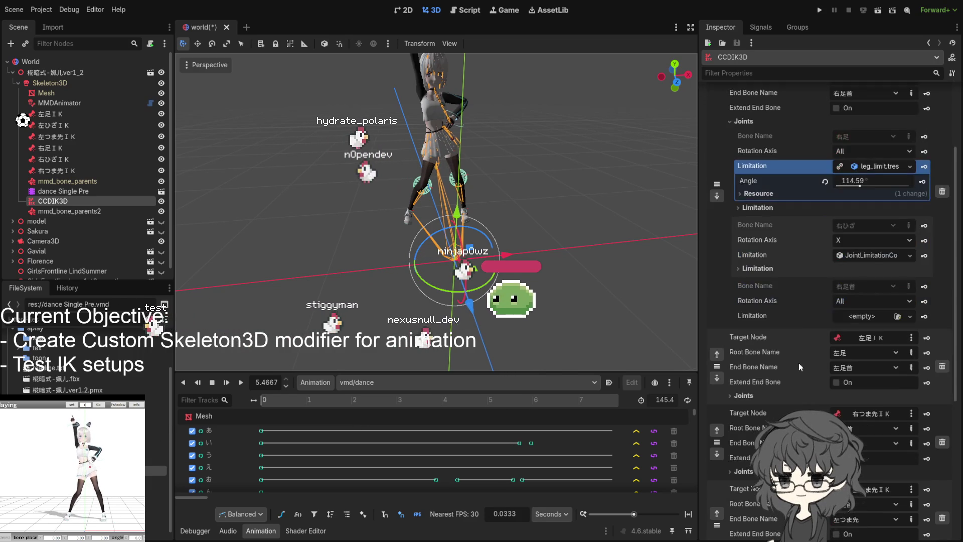
scroll(785, 226, "up", 2)
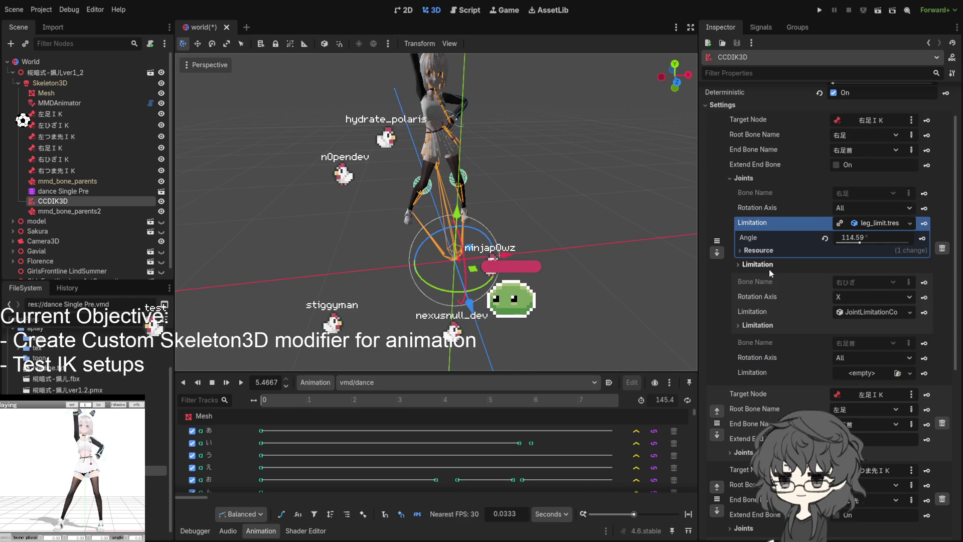
- Check the second joint's limitation and the 左足IK chain's joints, then reselect the CCDIK3D modifier
left_click(751, 325)
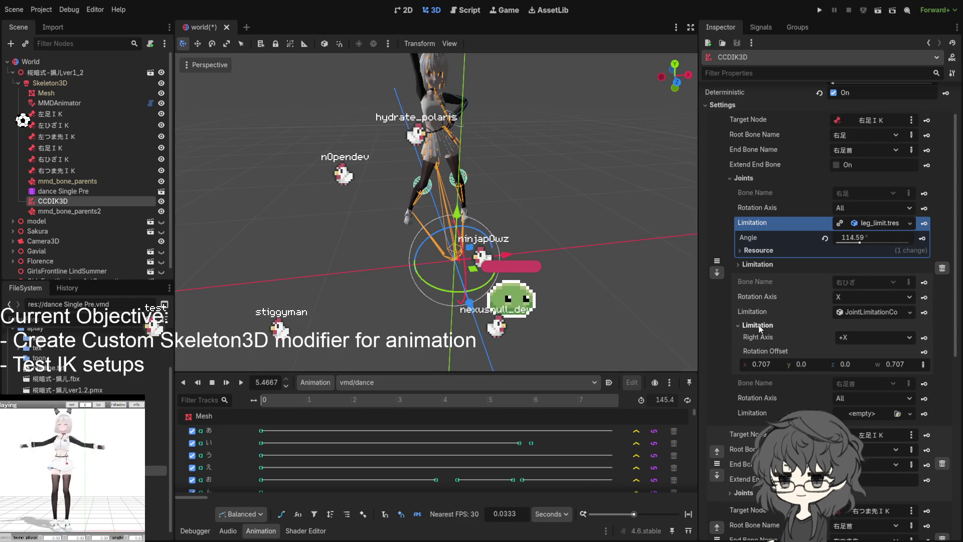
left_click(760, 328)
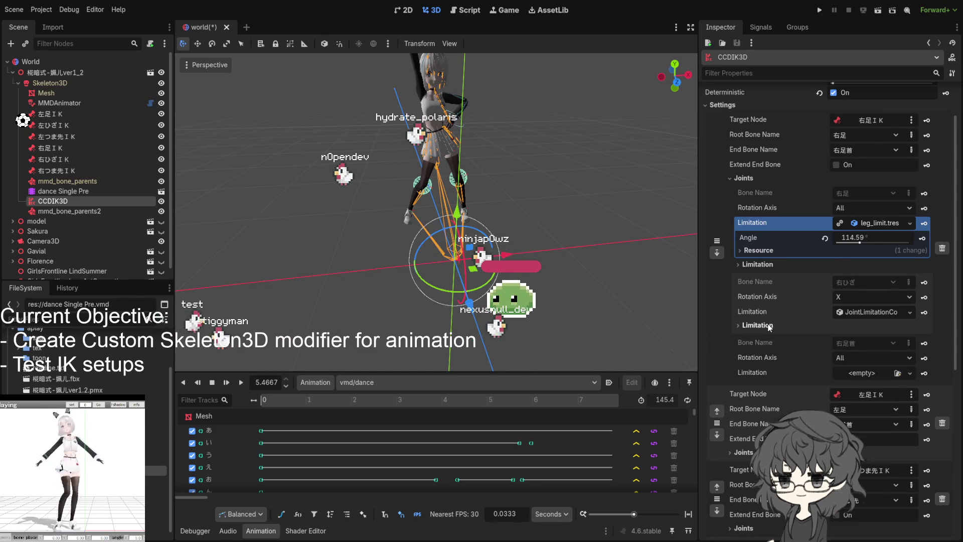
scroll(769, 327, "down", 2)
left_click(876, 168)
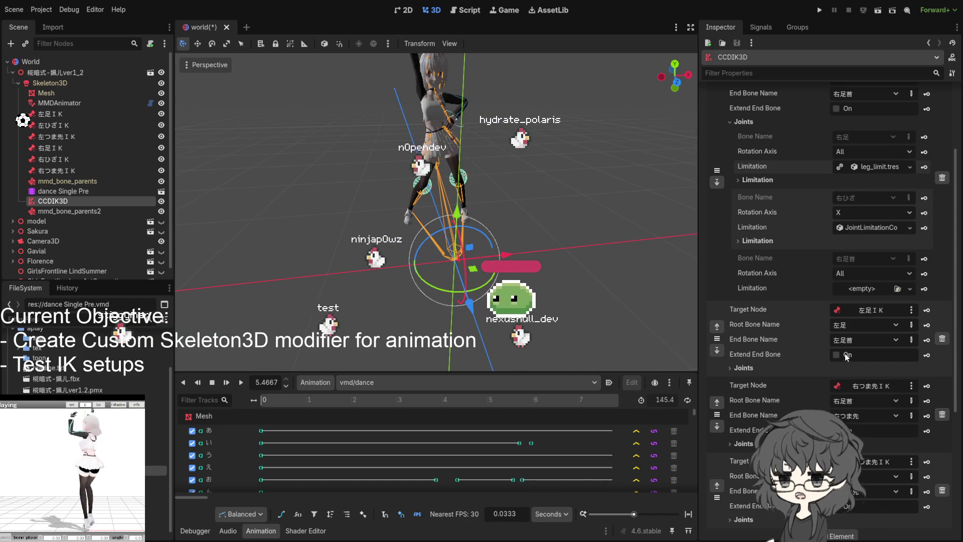
left_click(745, 368)
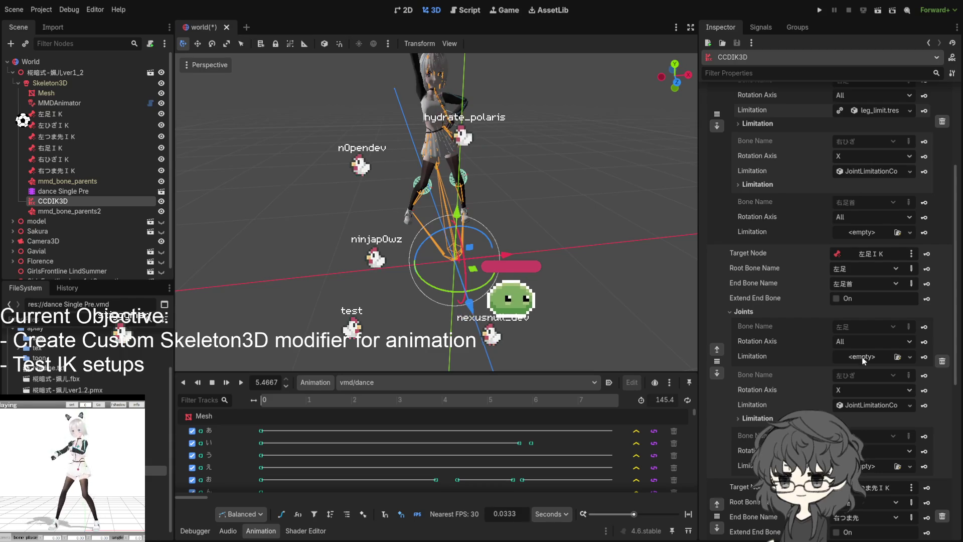
scroll(859, 361, "up", 3)
scroll(766, 325, "up", 2)
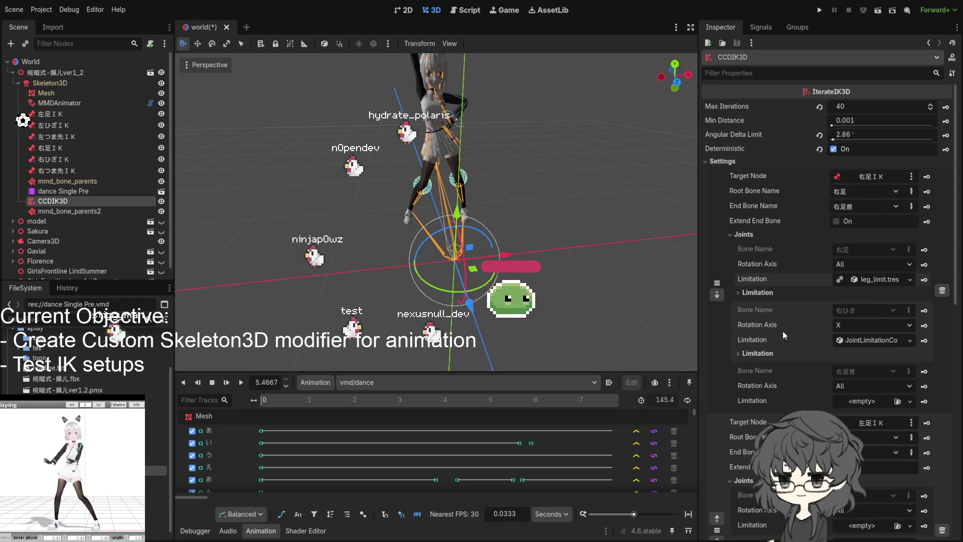
scroll(802, 329, "down", 5)
scroll(802, 342, "up", 1)
scroll(802, 342, "down", 1)
scroll(782, 350, "up", 2)
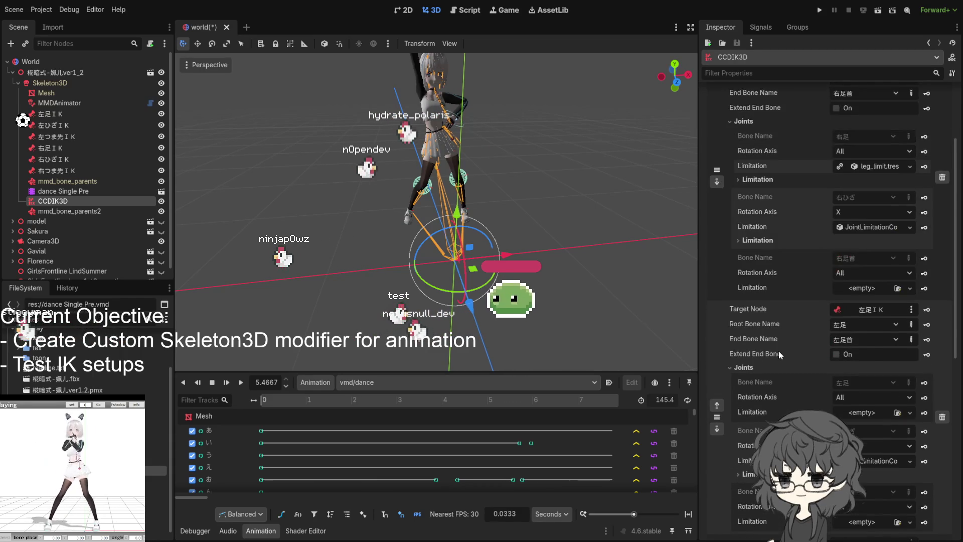
scroll(778, 351, "up", 1)
scroll(762, 369, "down", 3)
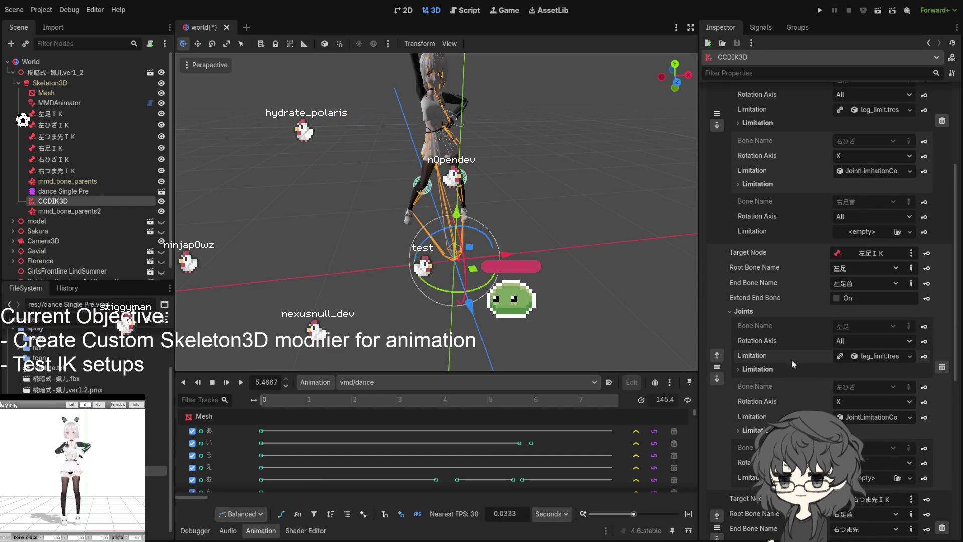
left_click(52, 201)
- Switch from mmd_bone_parents back to CCDIK3D and orbit toward the character's legs
left_click(69, 182)
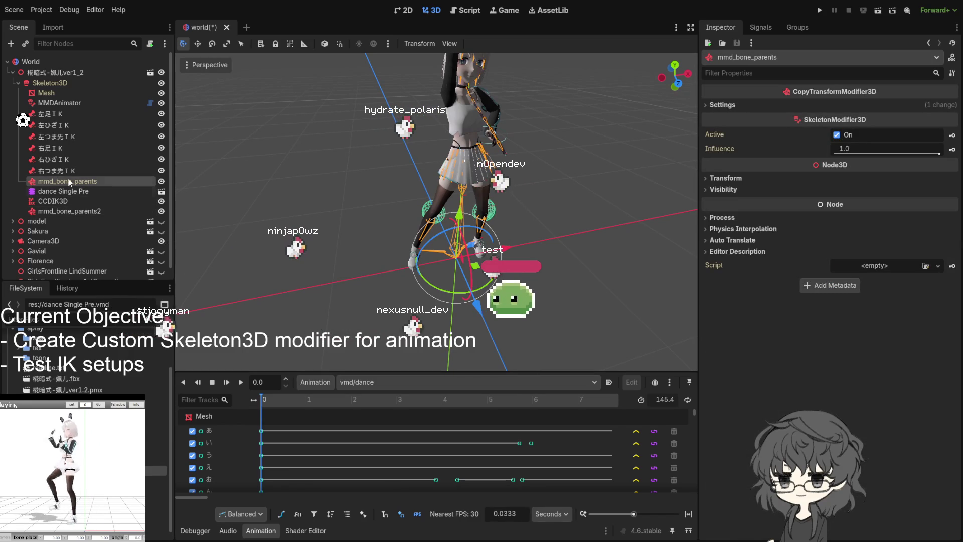
left_click(62, 202)
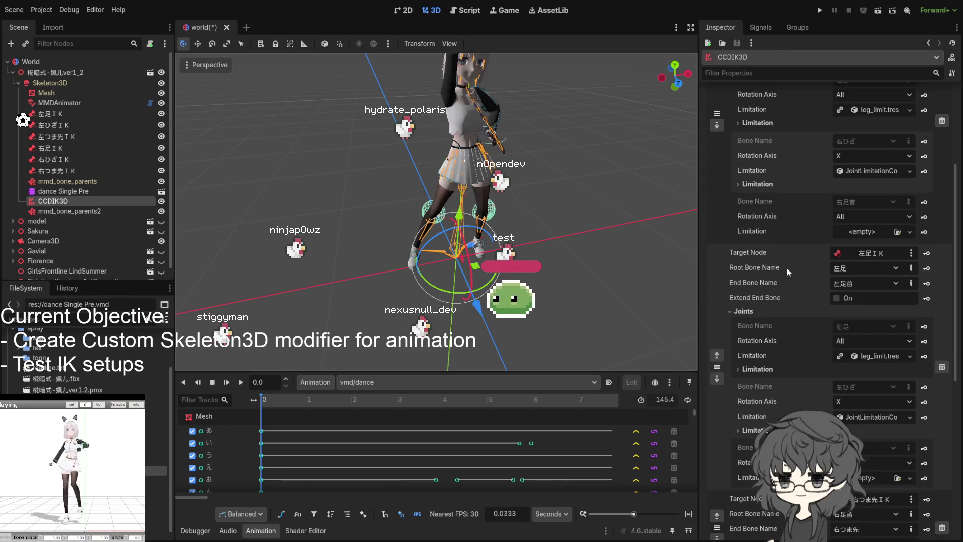
scroll(788, 272, "down", 3)
scroll(802, 270, "down", 2)
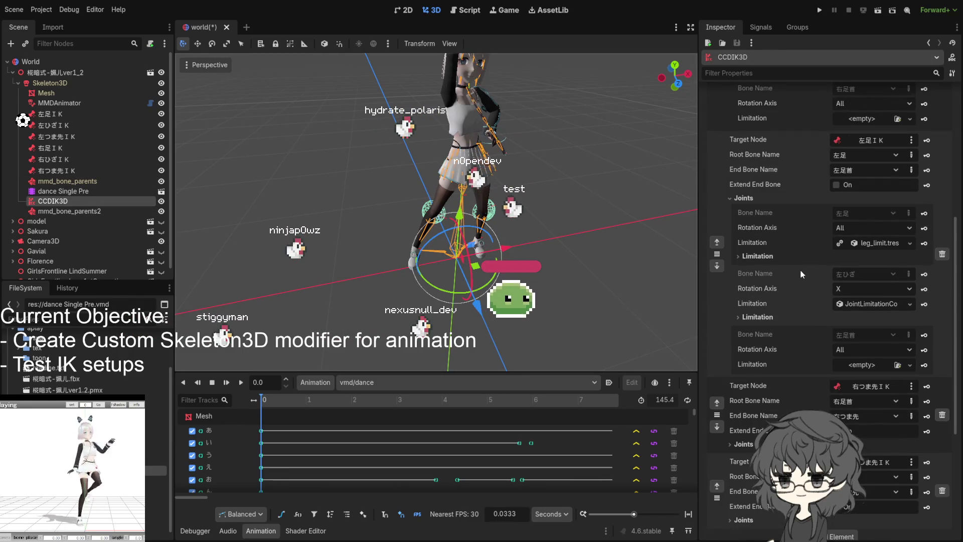
scroll(800, 269, "up", 3)
scroll(800, 269, "up", 3)
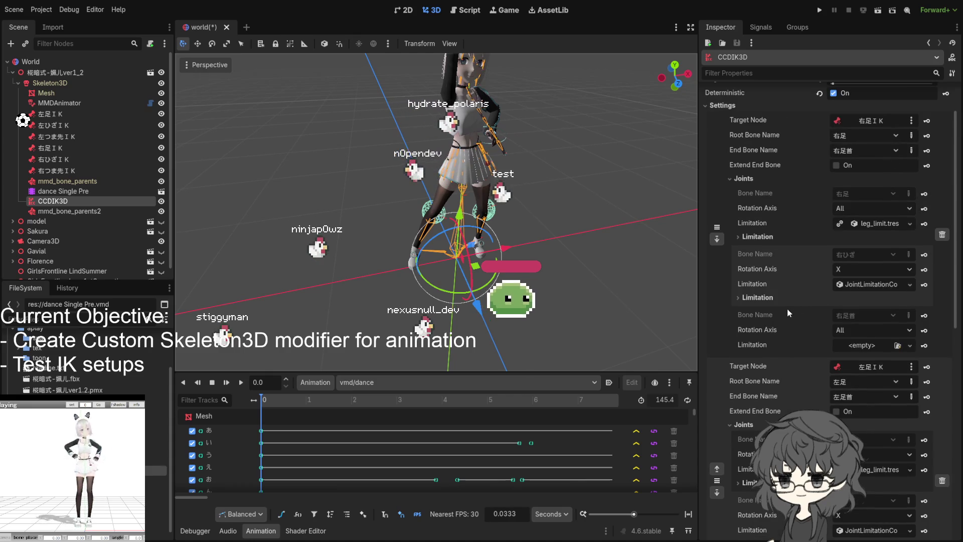
scroll(787, 308, "up", 1)
scroll(781, 296, "down", 3)
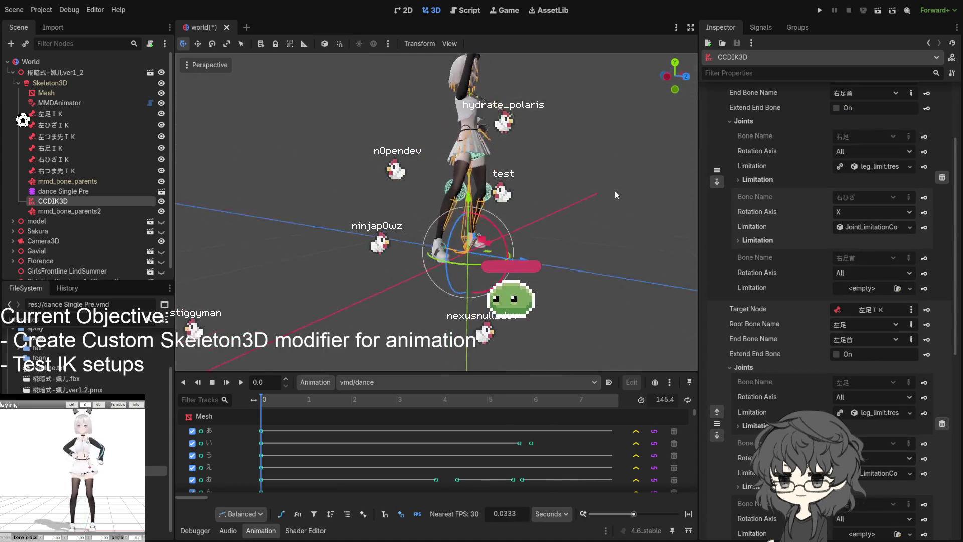
scroll(562, 197, "up", 4)
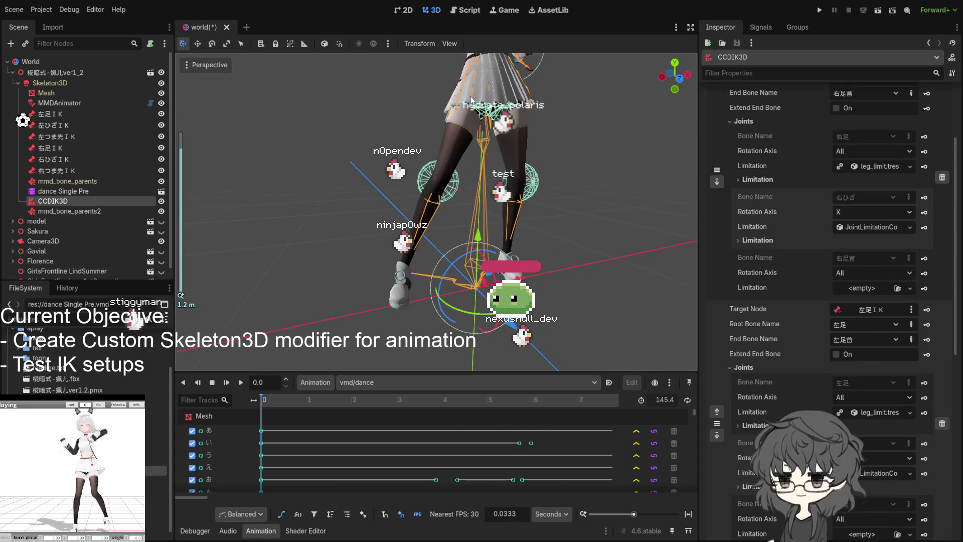
scroll(451, 75, "down", 2)
left_click_drag(397, 90, 403, 114)
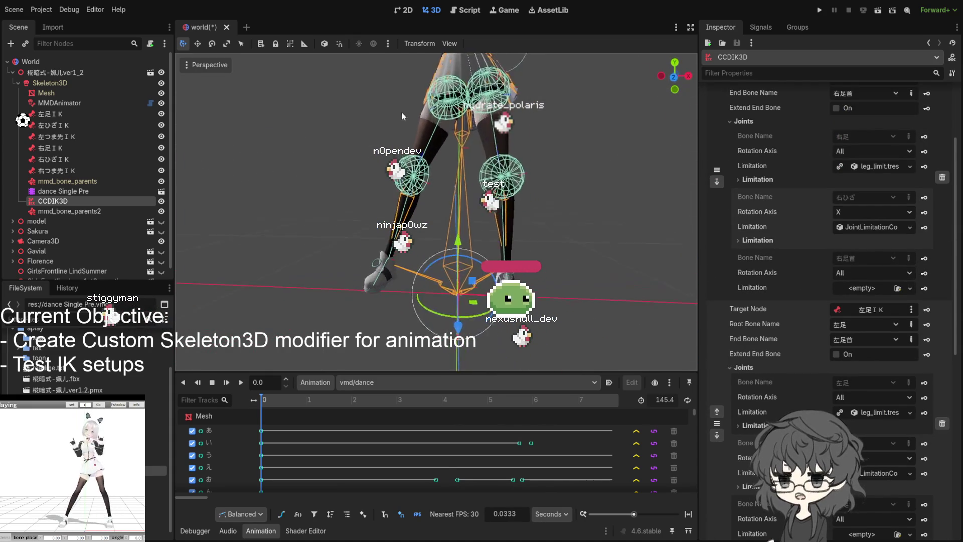
- Start the dance animation so the limited leg IK chains can be watched in motion
mouse_move(461, 107)
left_mouse_down()
mouse_move(479, 97)
mouse_move(459, 106)
left_mouse_up()
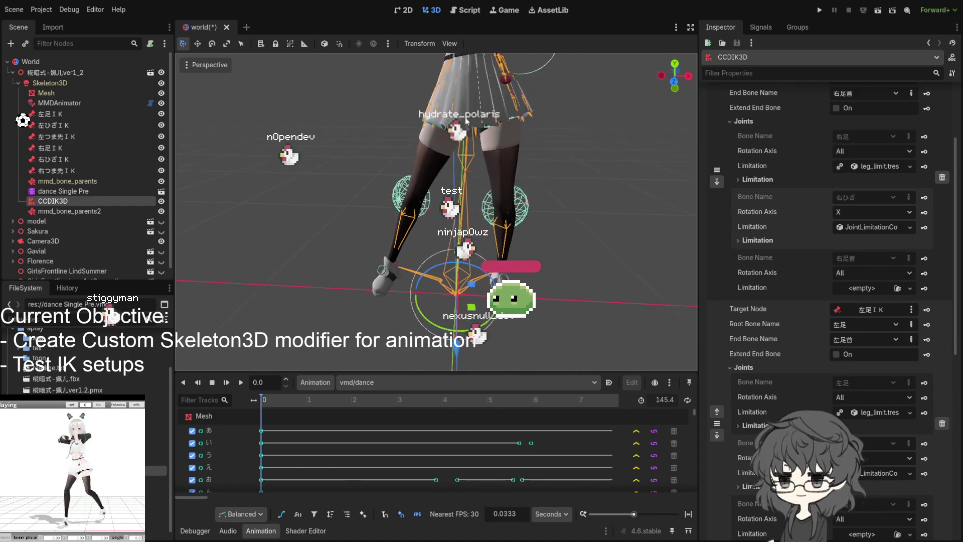
left_click(241, 381)
scroll(393, 243, "down", 3)
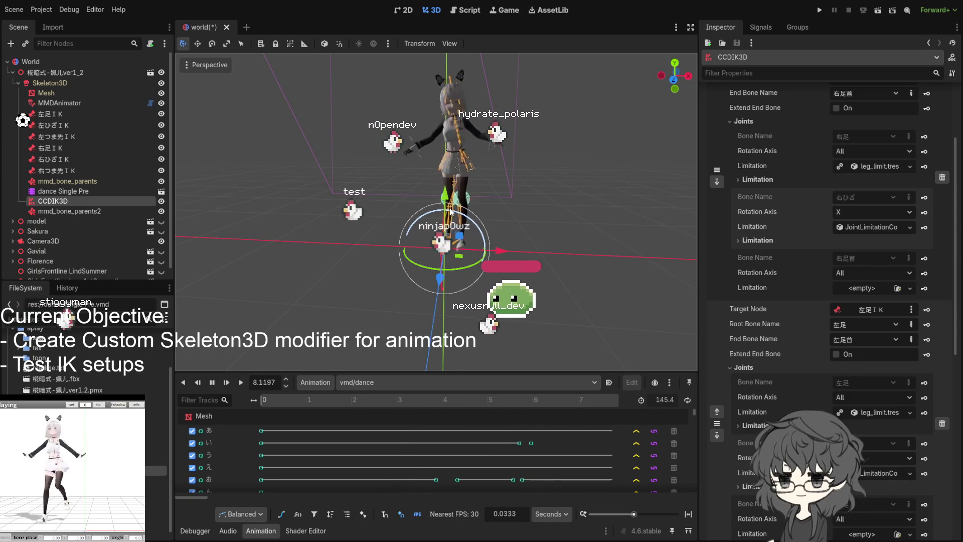
scroll(453, 211, "up", 4)
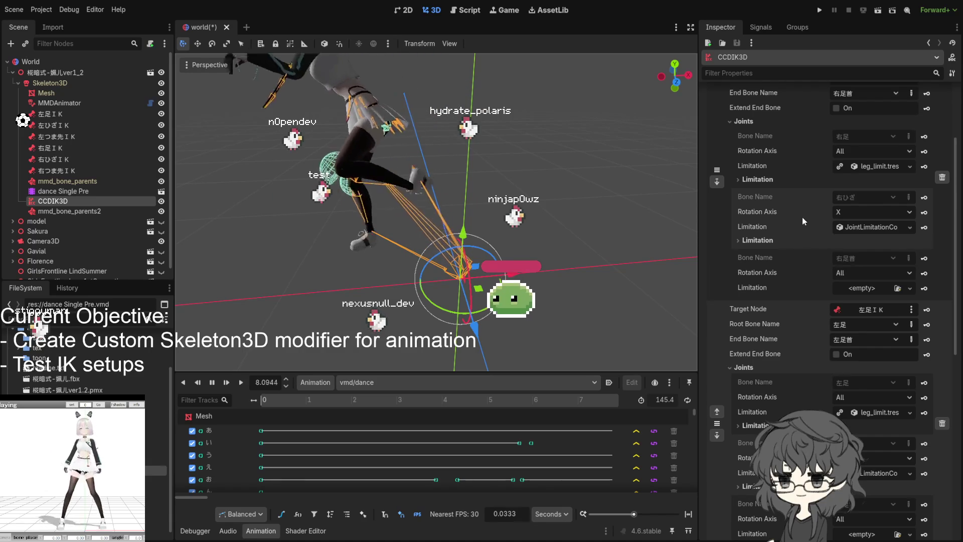
scroll(800, 217, "up", 3)
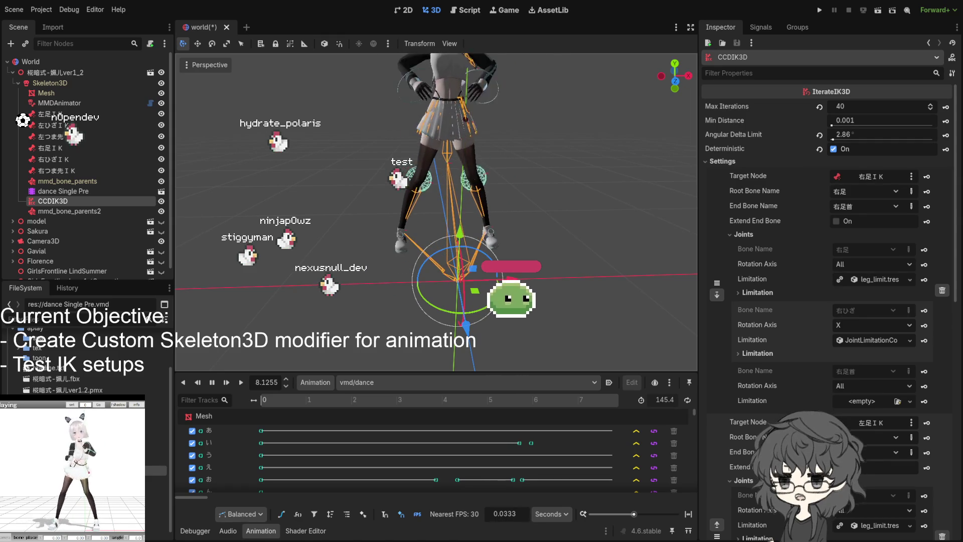
left_click(865, 121)
type("0")
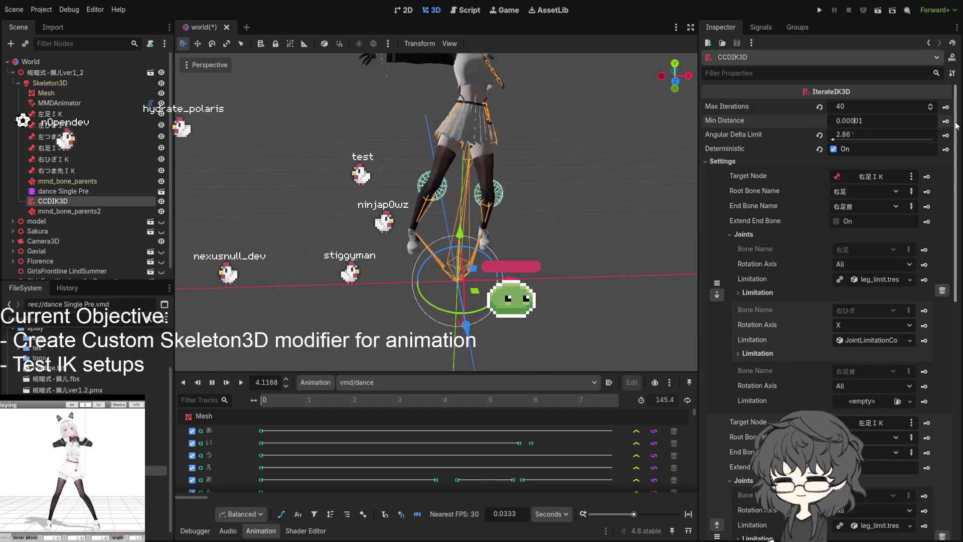
key("Return")
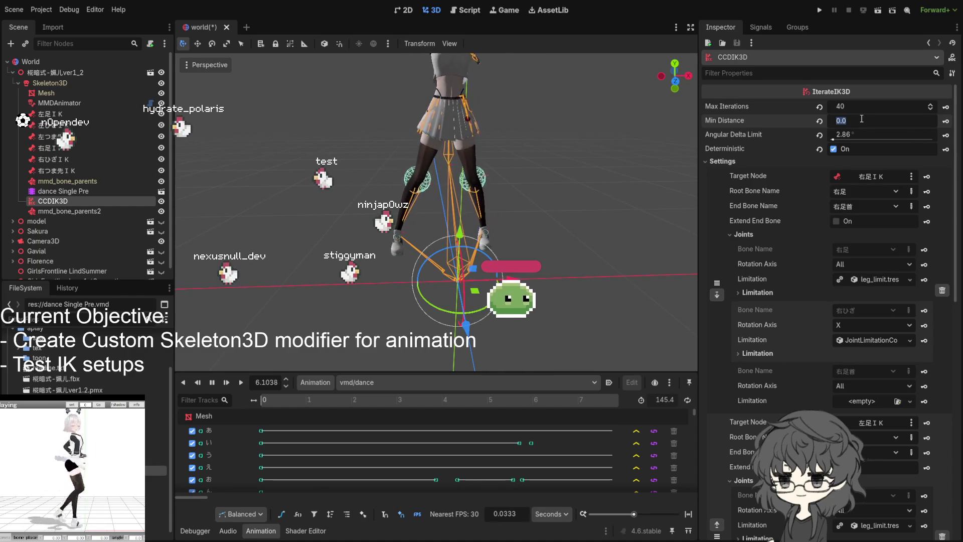
type("0001")
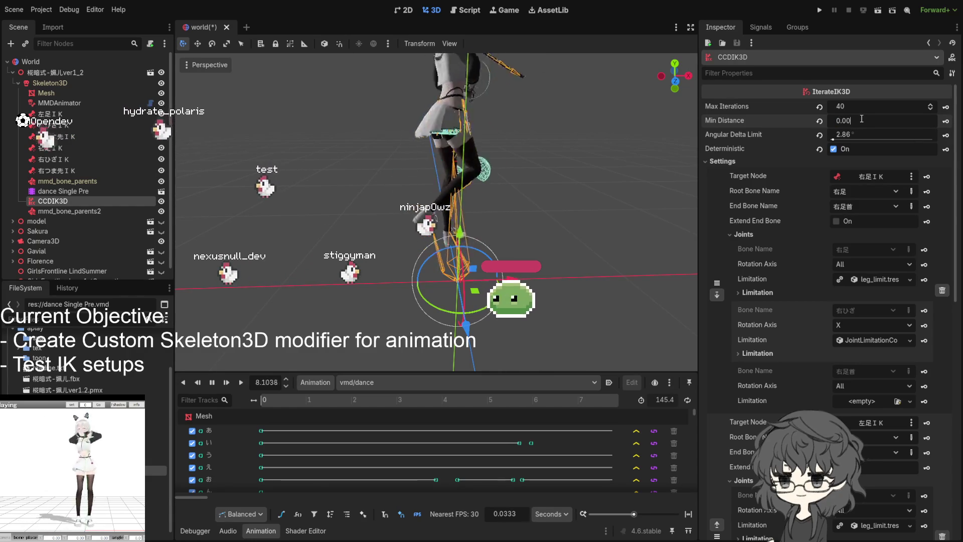
key("BackSpace")
key("BackSpace")
key("BackSpace")
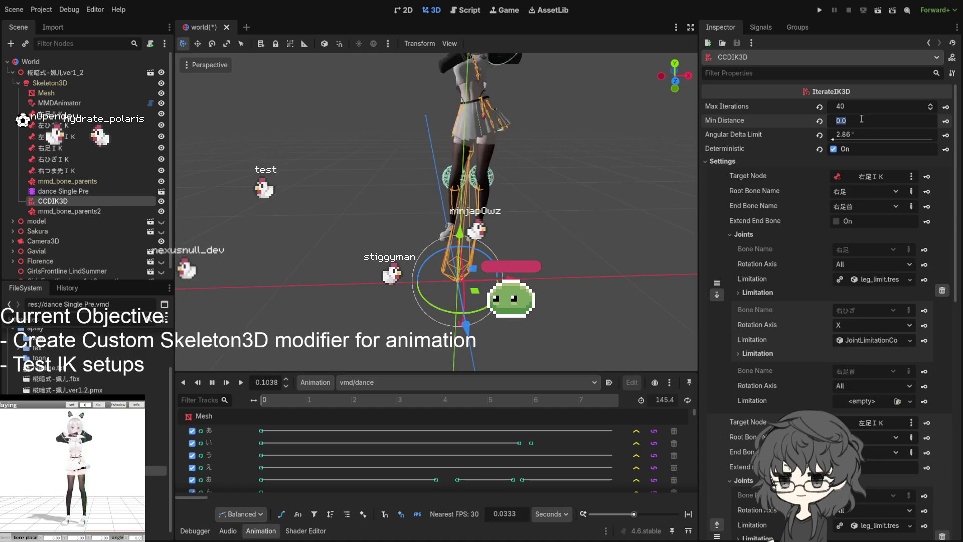
type("001")
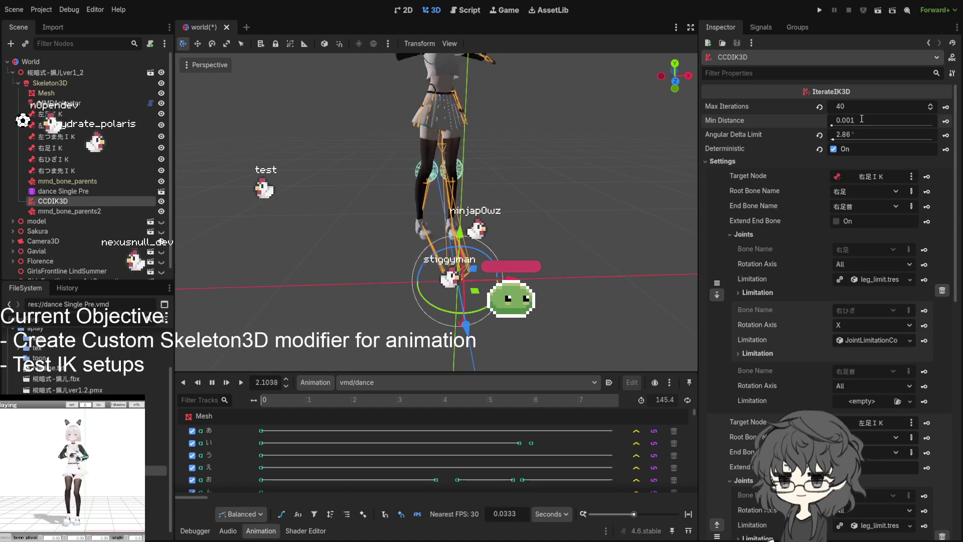
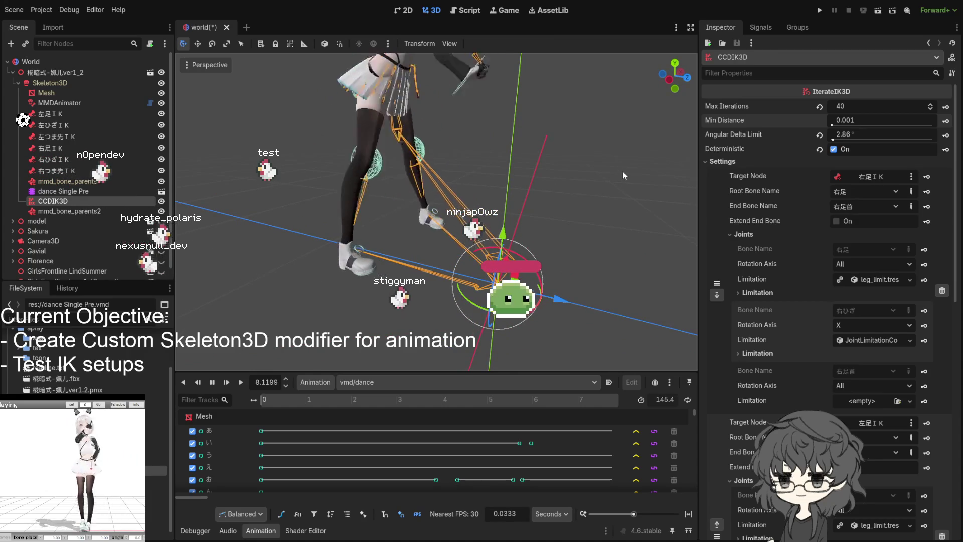
scroll(527, 173, "down", 5)
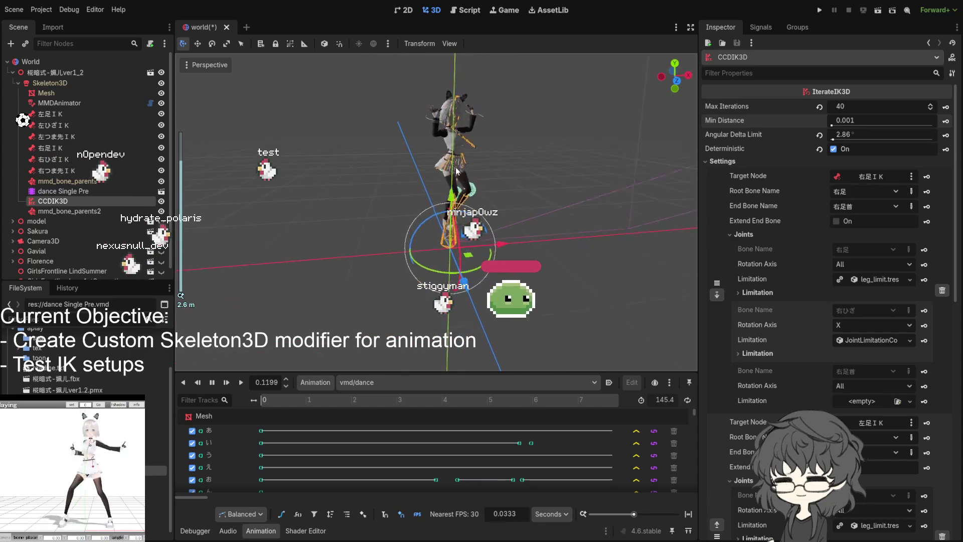
scroll(467, 172, "up", 5)
scroll(494, 192, "up", 3)
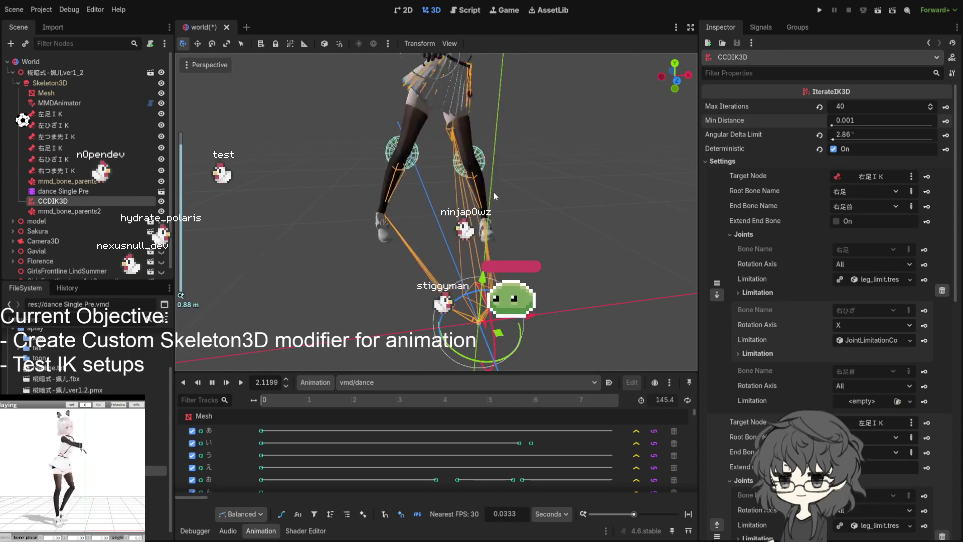
scroll(494, 192, "down", 5)
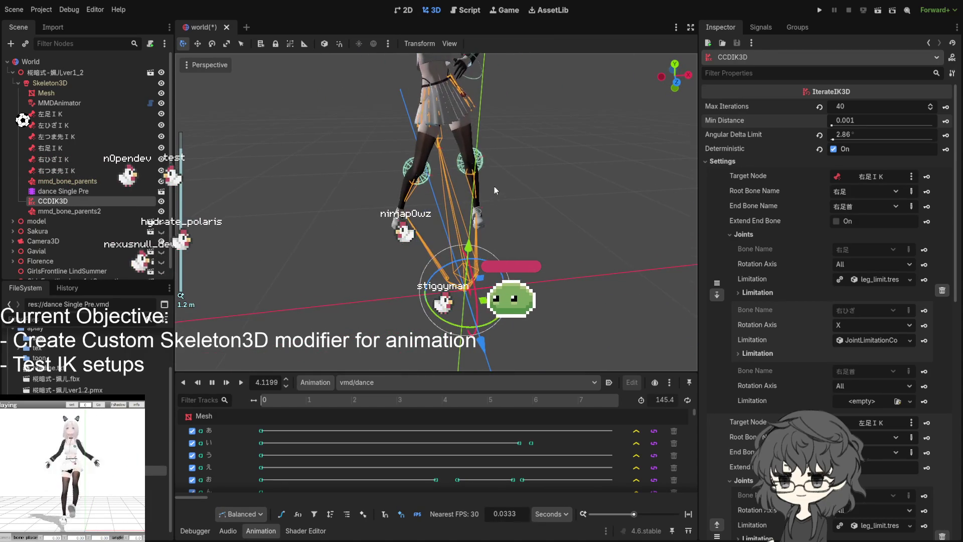
scroll(493, 186, "up", 2)
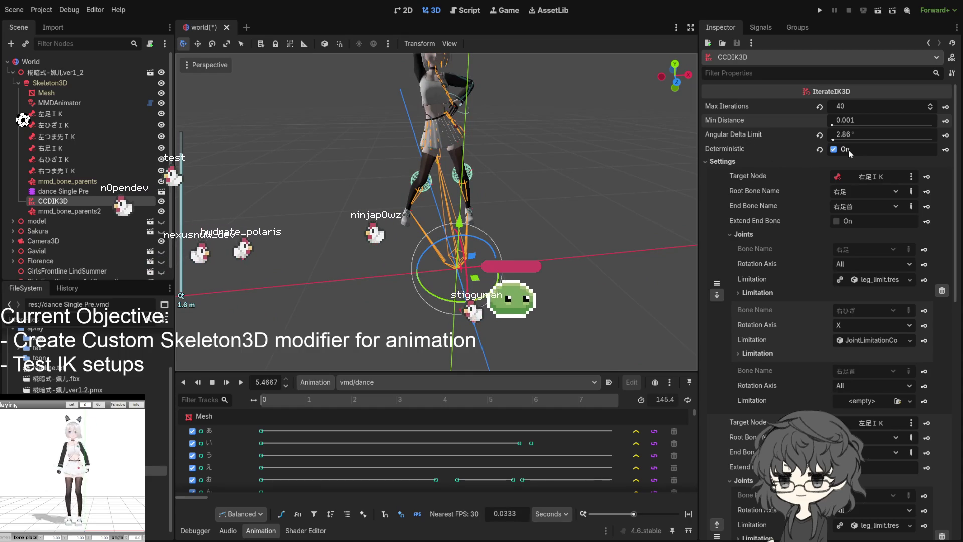
- Disable Deterministic on the CCDIK3D leg IK and replay vmd/dance from the start
left_click(834, 149)
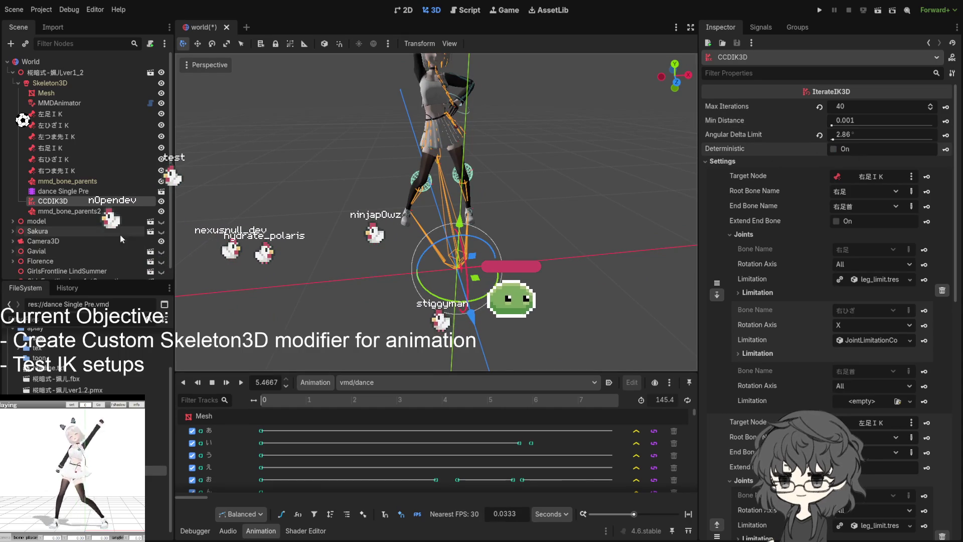
left_click(229, 383)
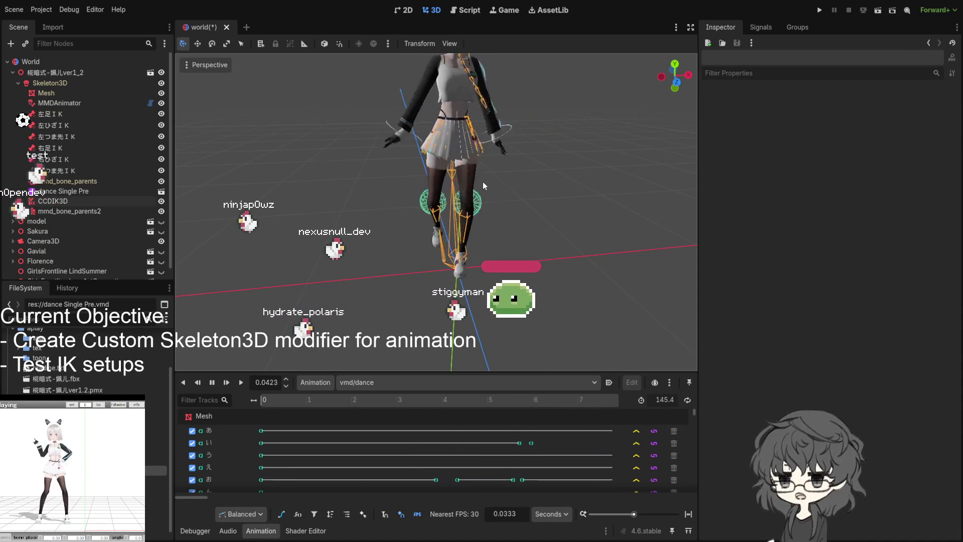
- Scrub the dance back and forth around 4.7–5 seconds while orbiting to check the IK legs
left_click_drag(526, 196, 574, 205)
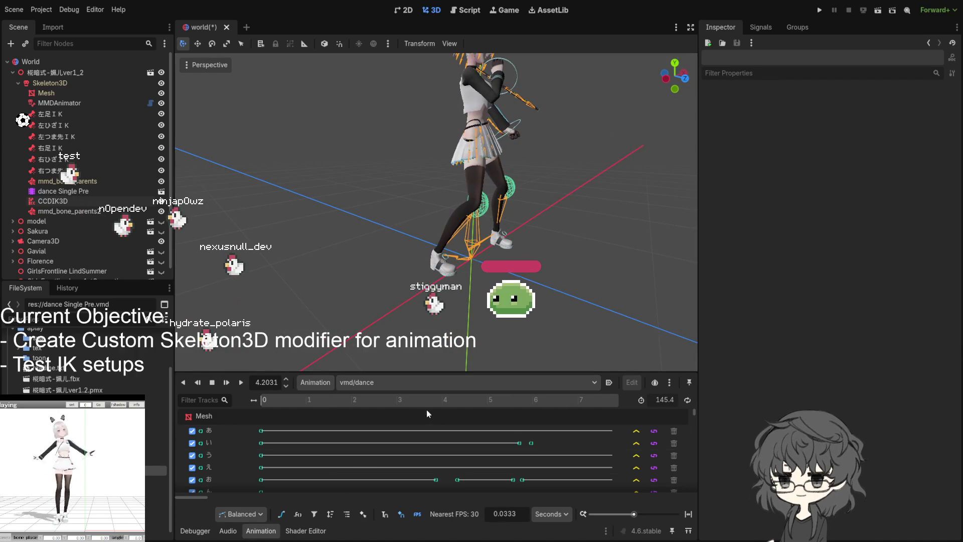
left_click_drag(195, 496, 223, 499)
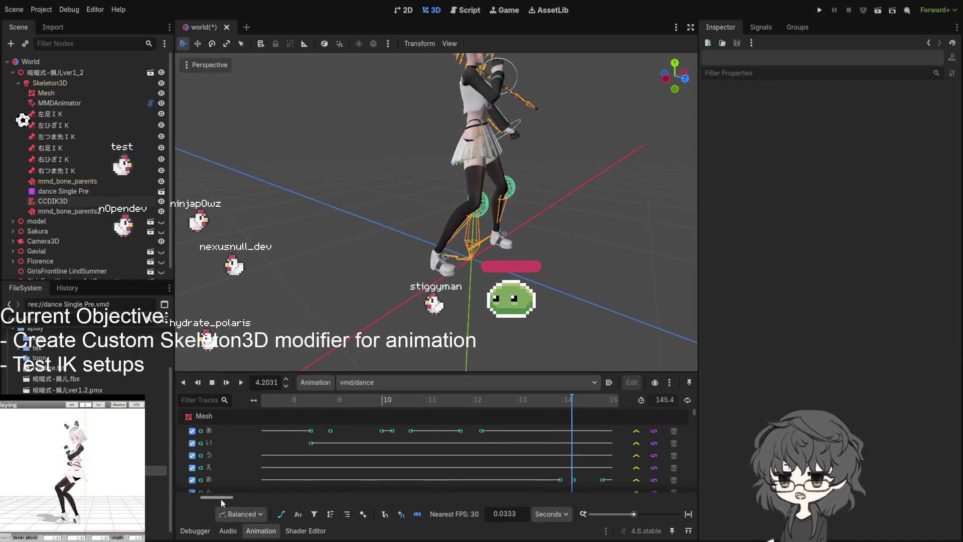
mouse_move(570, 399)
left_mouse_down()
mouse_move(419, 391)
mouse_move(518, 399)
left_mouse_up()
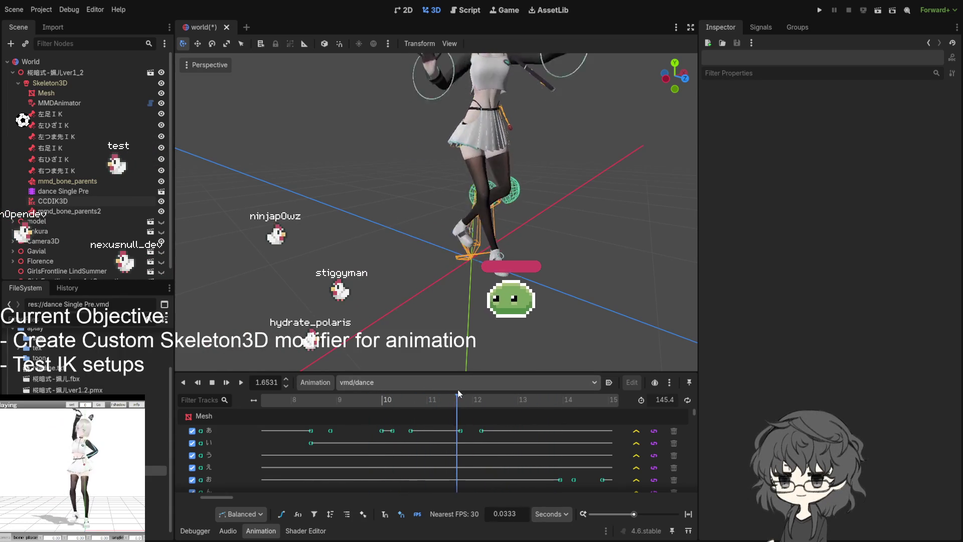
left_click(183, 381)
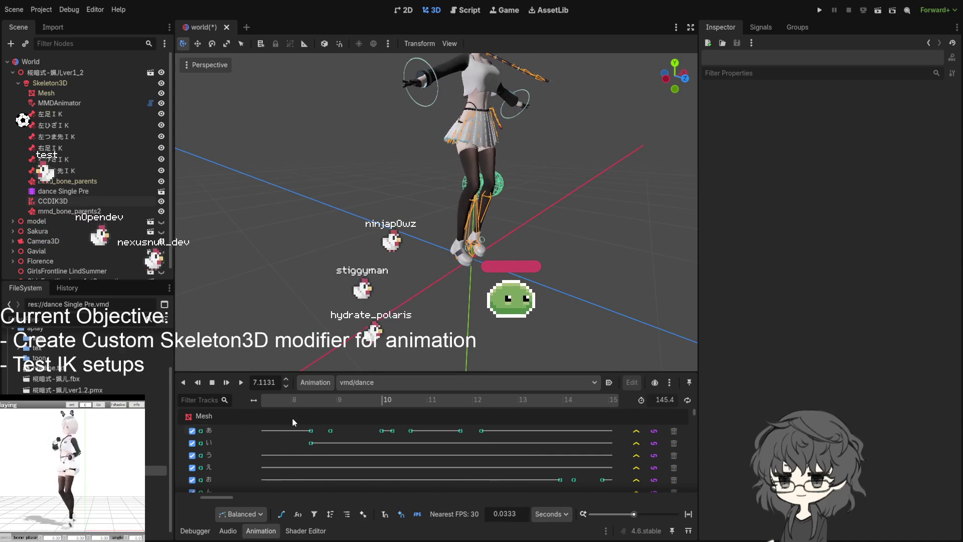
left_click_drag(214, 498, 188, 498)
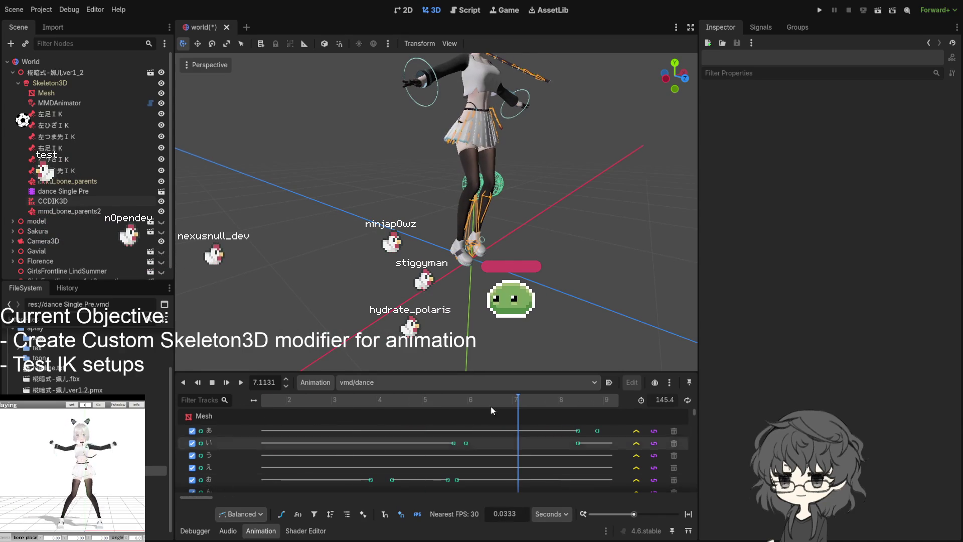
left_click_drag(518, 400, 418, 406)
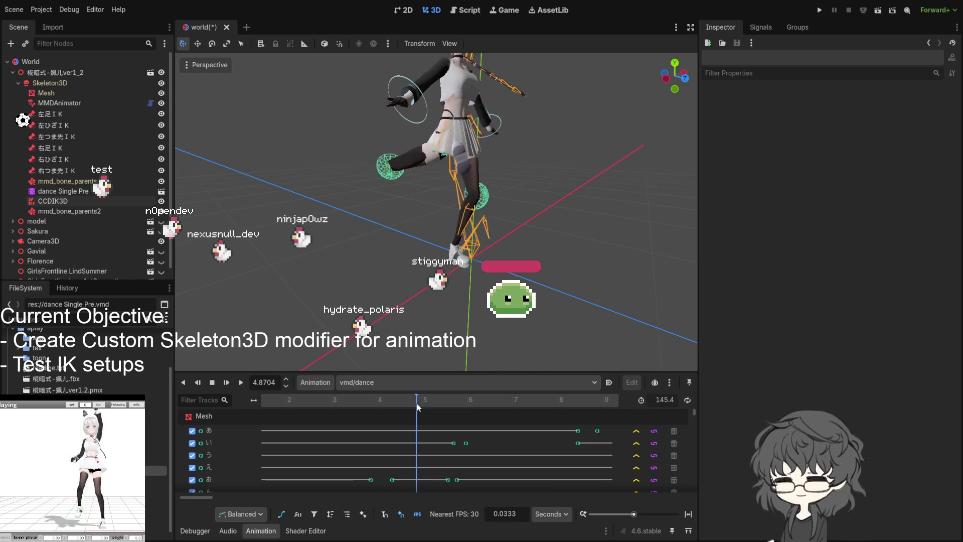
left_click_drag(419, 406, 425, 406)
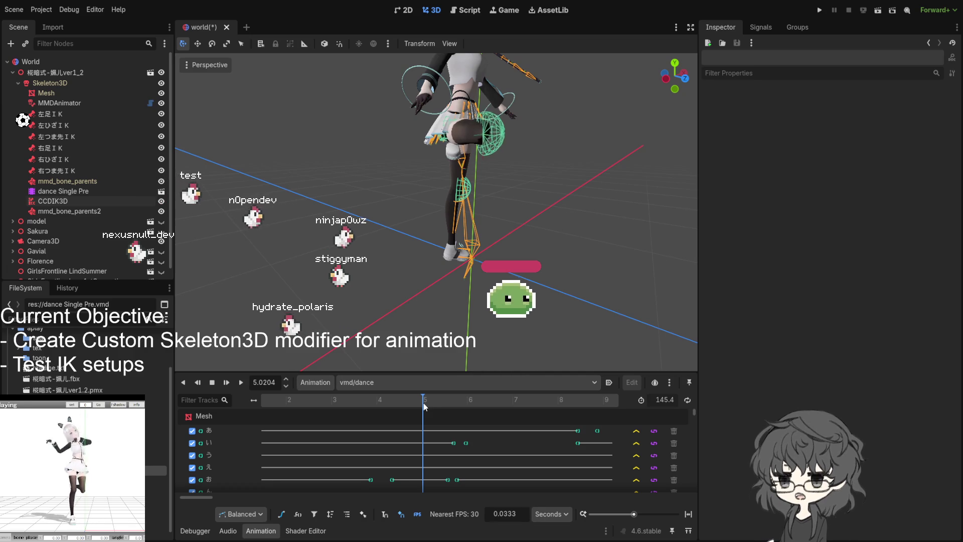
left_click_drag(423, 407, 423, 407)
middle_click(556, 284)
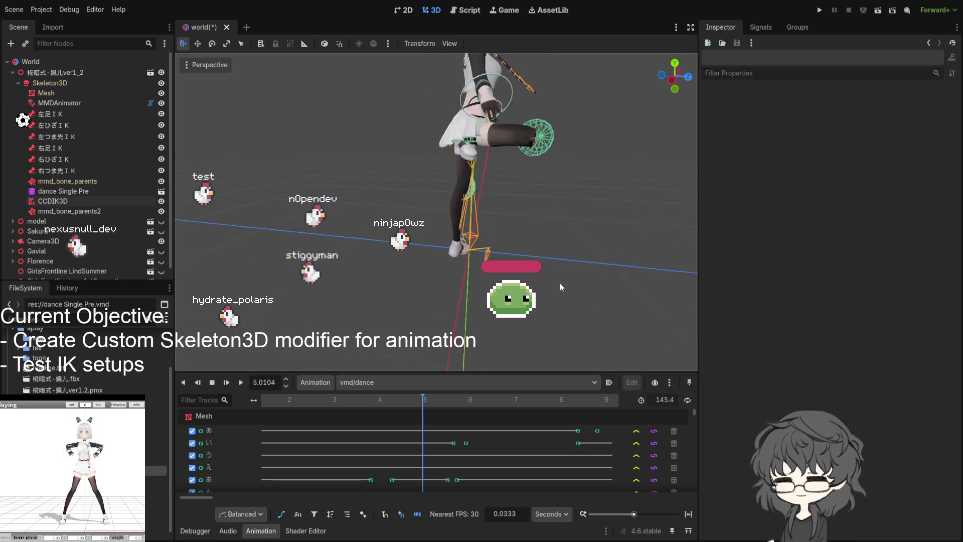
mouse_move(556, 284)
left_mouse_down()
mouse_move(392, 257)
mouse_move(303, 280)
mouse_move(396, 274)
mouse_move(567, 320)
mouse_move(493, 245)
mouse_move(451, 226)
left_mouse_up()
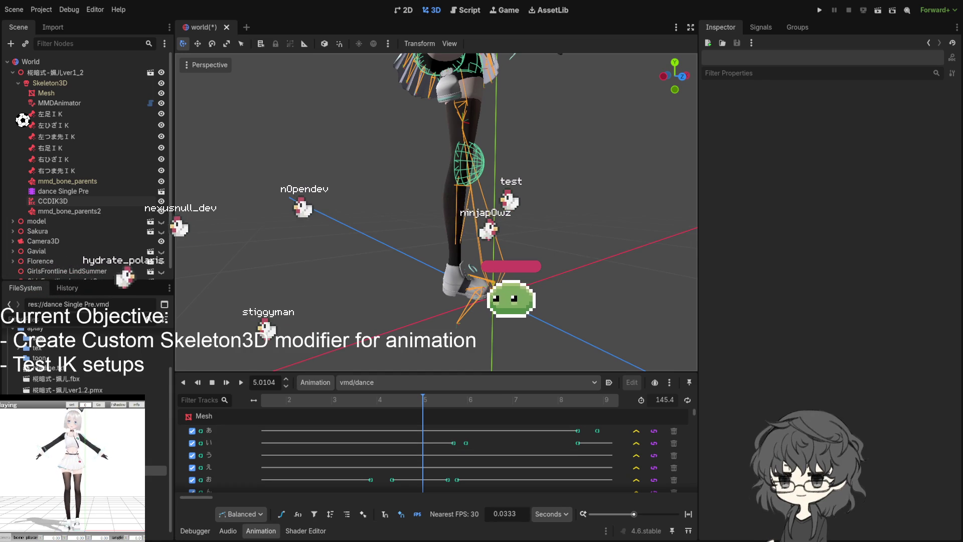
left_click_drag(419, 399, 407, 399)
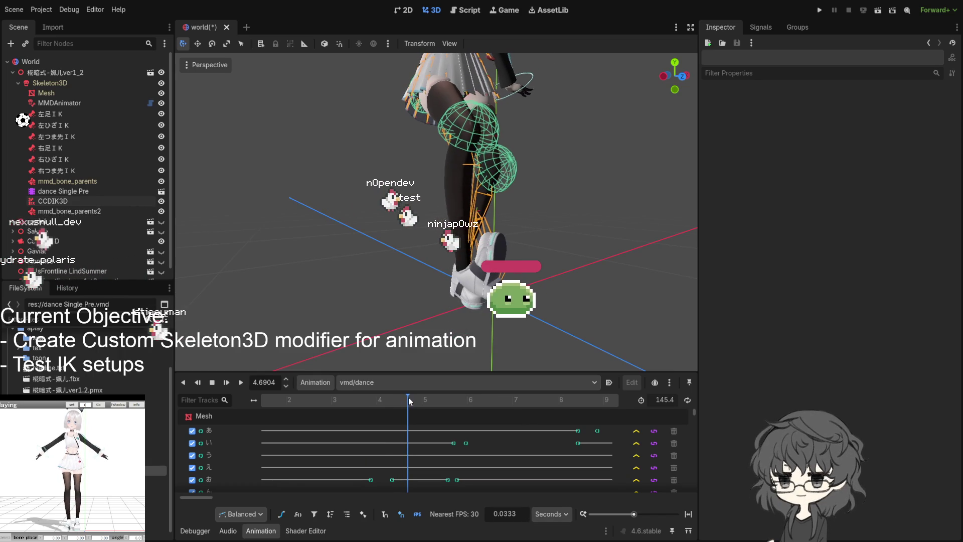
- Scrub the playhead back to about 4.23 seconds and orbit around the character's leg pose
left_click_drag(409, 396, 409, 397)
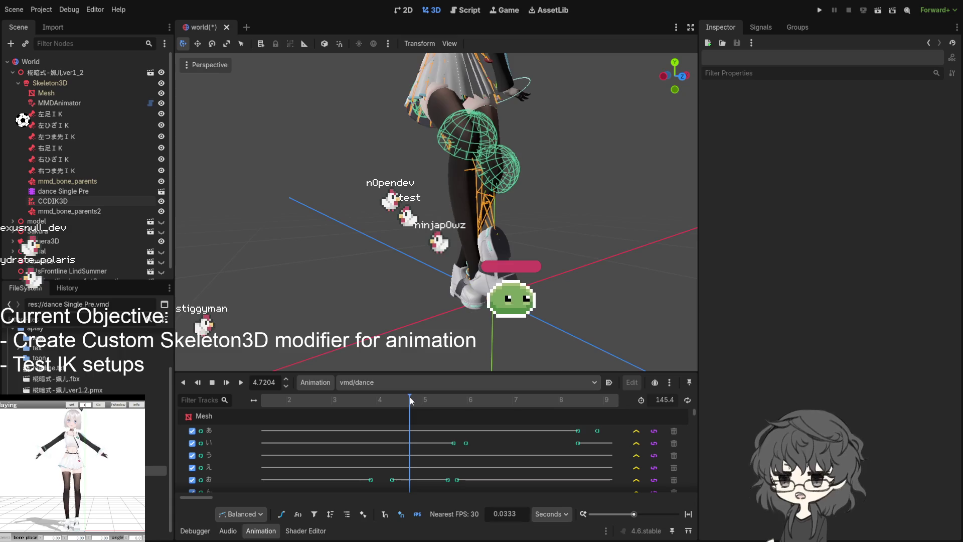
mouse_move(409, 397)
left_mouse_down()
mouse_move(362, 410)
mouse_move(385, 408)
left_mouse_up()
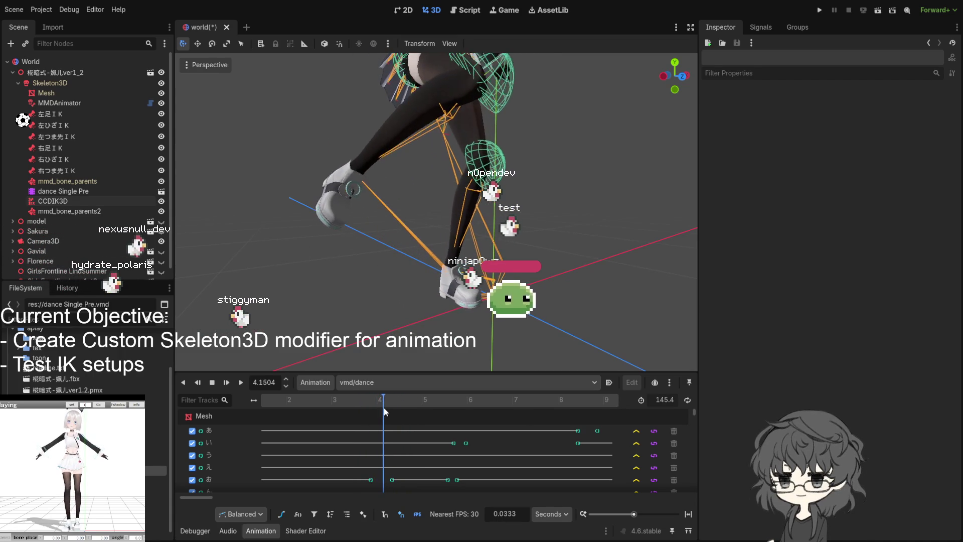
left_click_drag(385, 409, 408, 414)
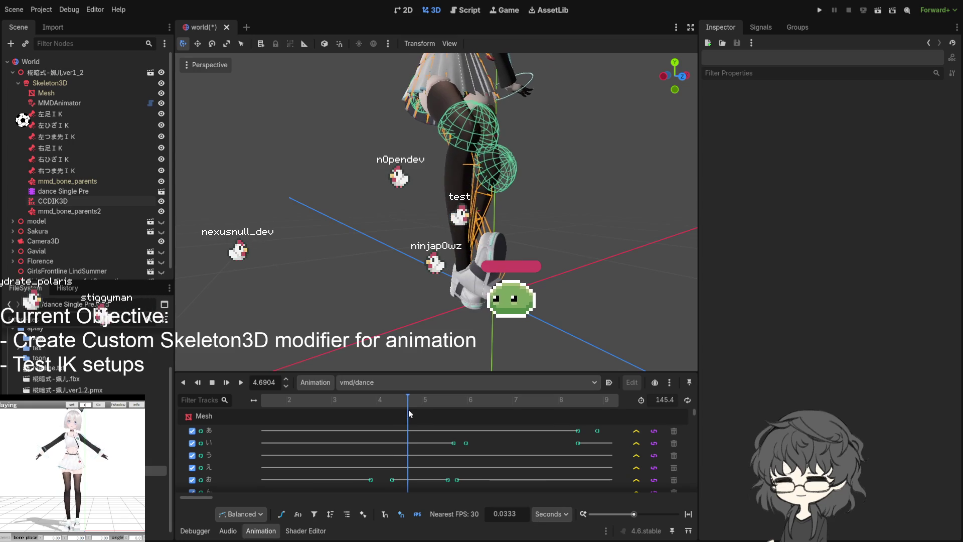
mouse_move(409, 409)
left_mouse_down()
mouse_move(370, 409)
mouse_move(388, 412)
left_mouse_up()
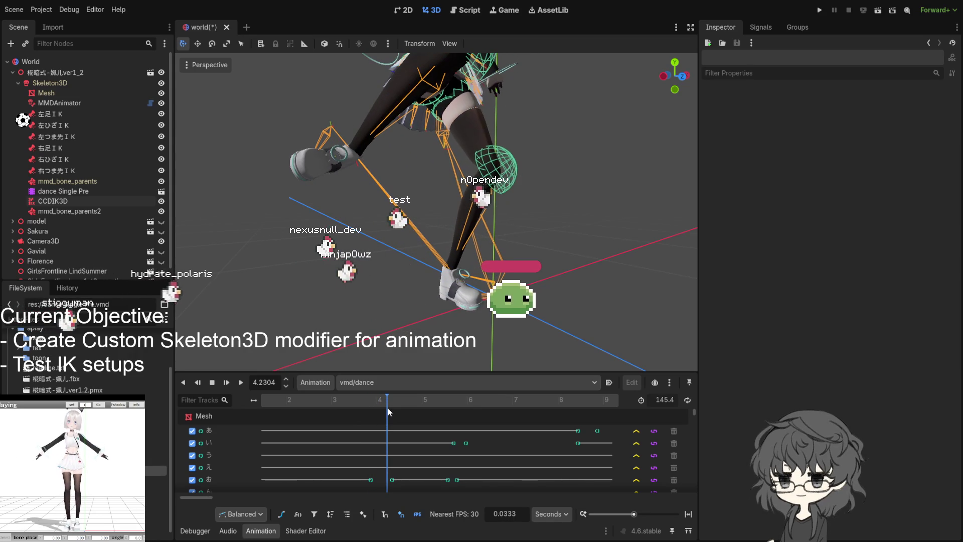
mouse_move(417, 298)
left_mouse_down()
mouse_move(485, 363)
mouse_move(467, 346)
mouse_move(342, 315)
mouse_move(350, 309)
mouse_move(428, 331)
mouse_move(389, 316)
mouse_move(350, 344)
mouse_move(423, 316)
mouse_move(444, 346)
mouse_move(443, 323)
left_mouse_up()
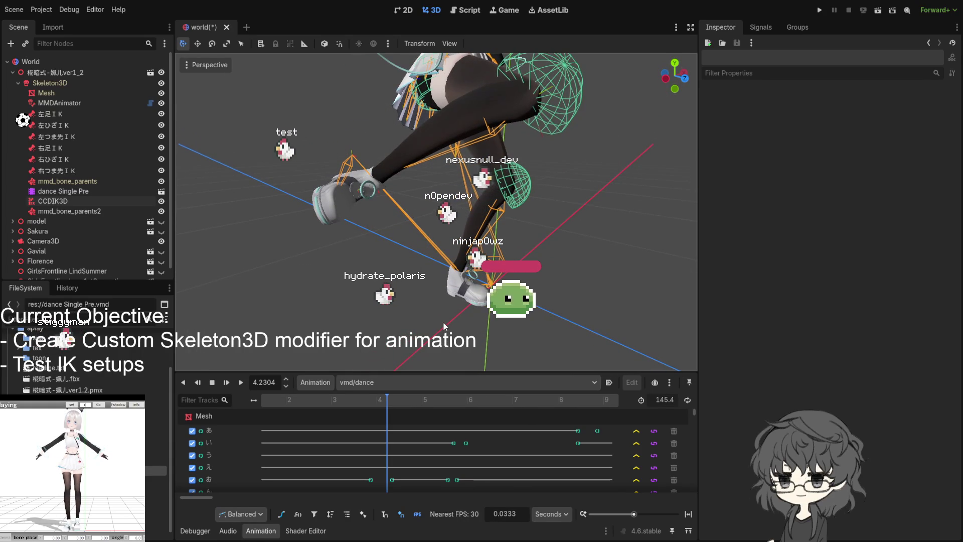
left_click_drag(398, 262, 324, 226)
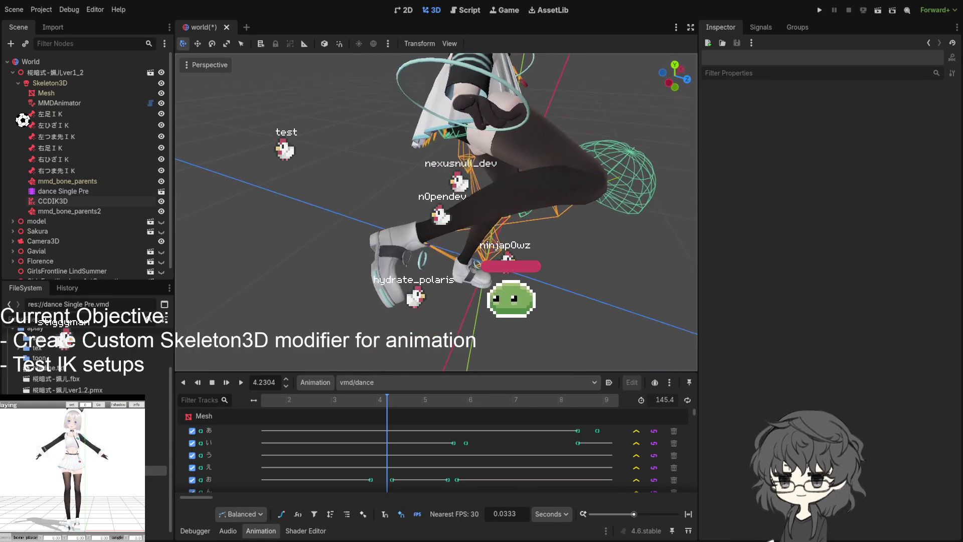
- Hide the Mesh node so only the skeleton and CCDIK3D leg chains show in the viewport
left_click(161, 93)
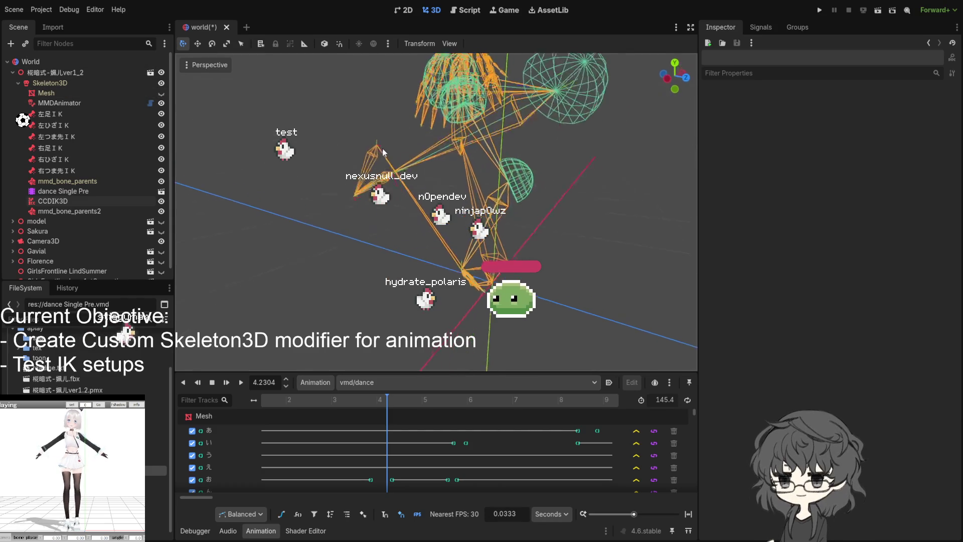
scroll(336, 150, "up", 5)
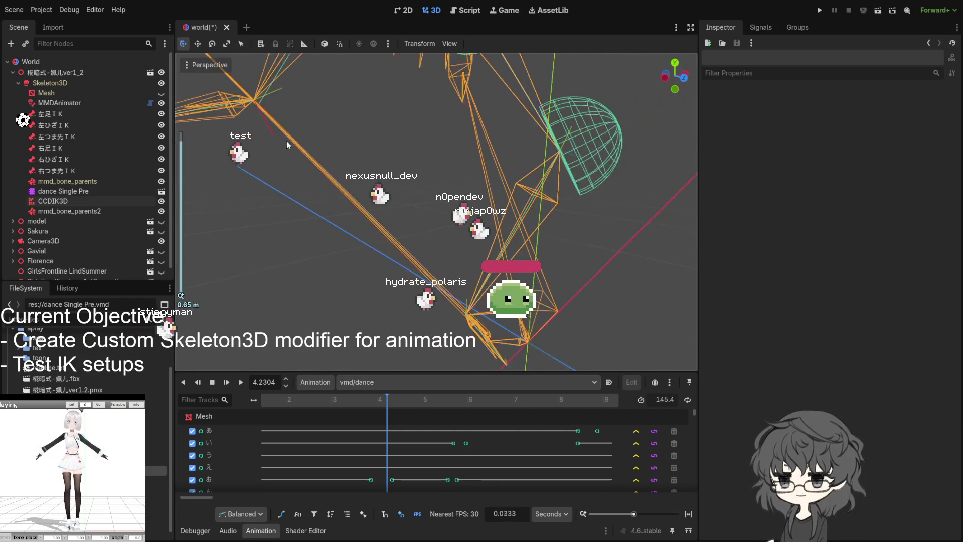
left_click_drag(283, 136, 307, 181)
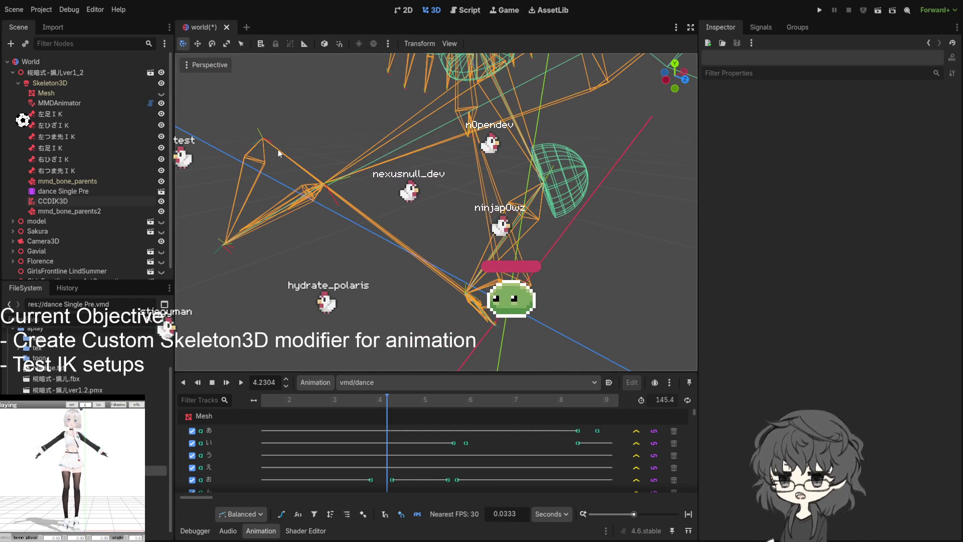
scroll(271, 145, "up", 2)
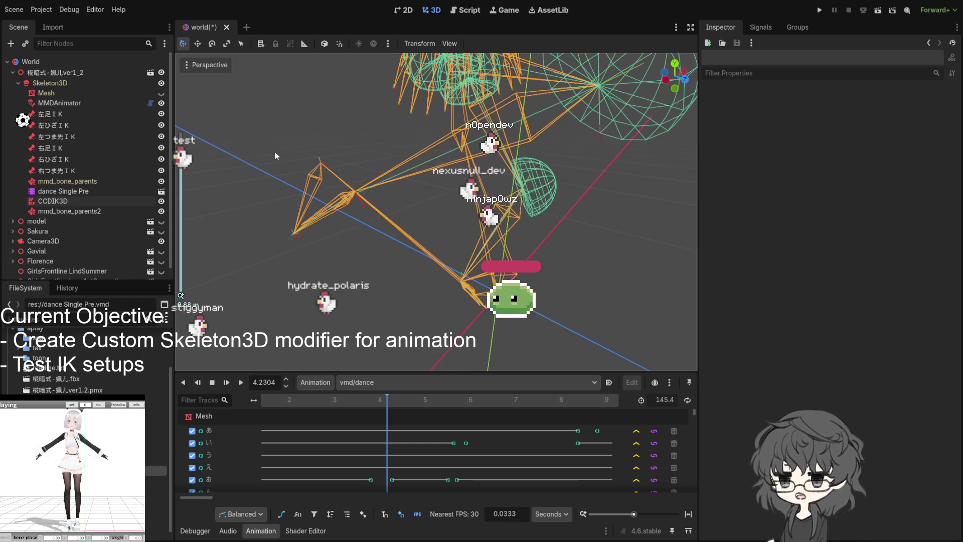
scroll(317, 159, "down", 2)
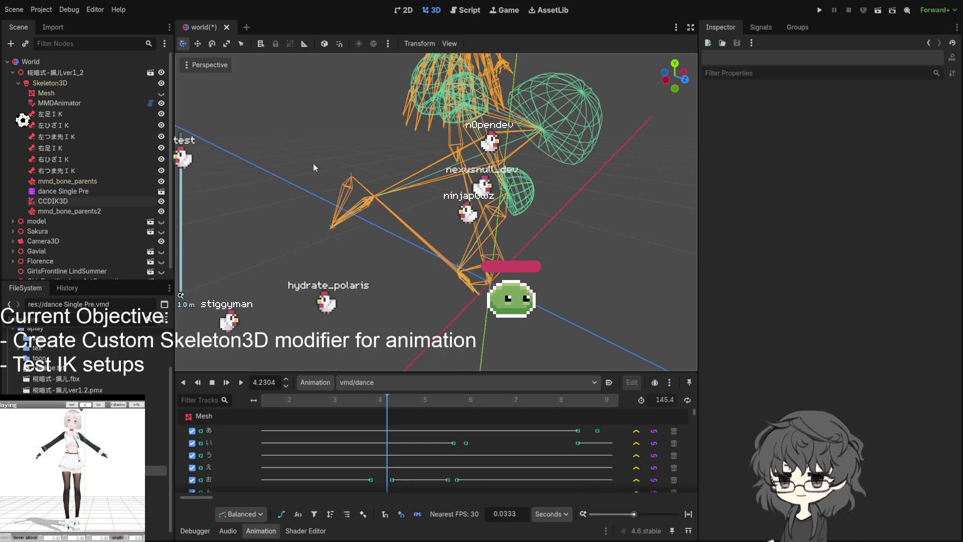
- Select the CCDIK3D node under Skeleton3D and set its Max Iterations to 60
left_click(65, 82)
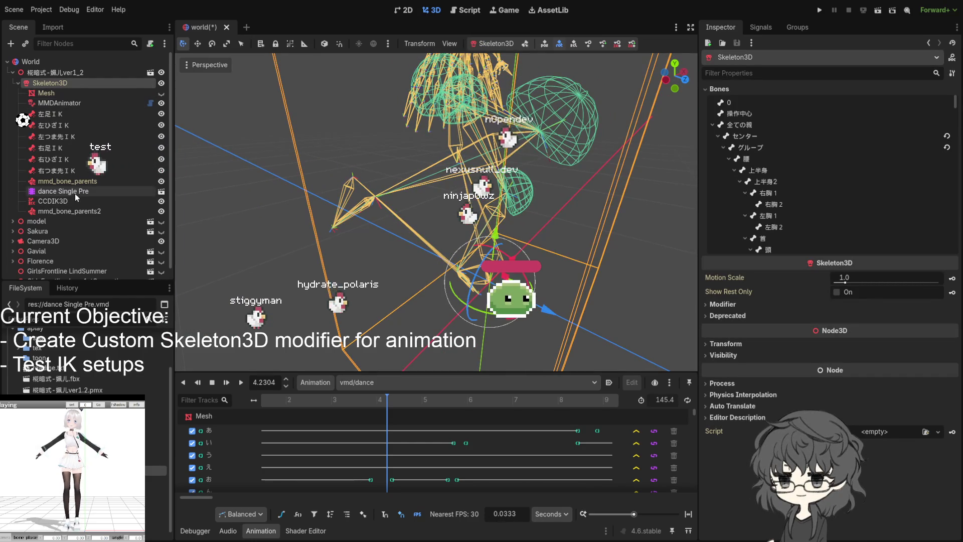
left_click(79, 183)
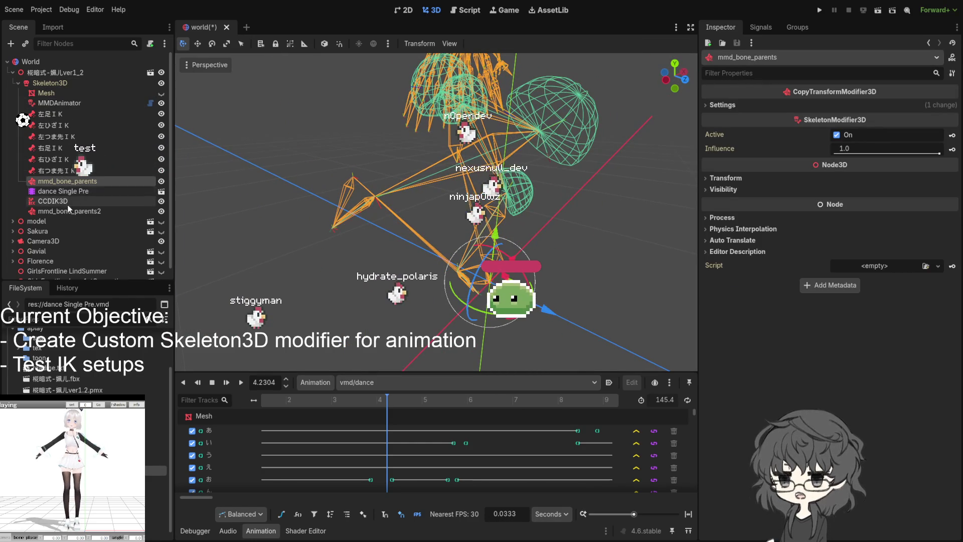
left_click(52, 200)
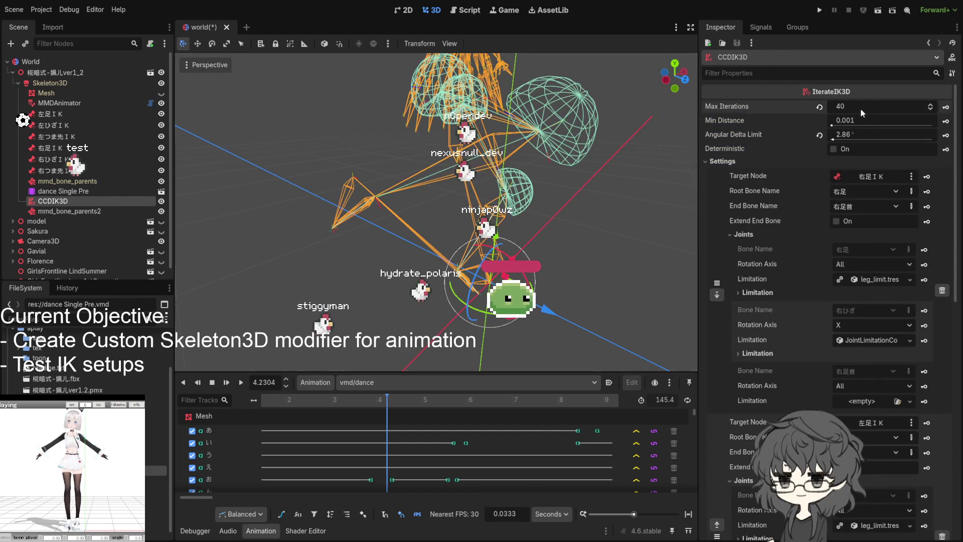
type("0")
key("Return")
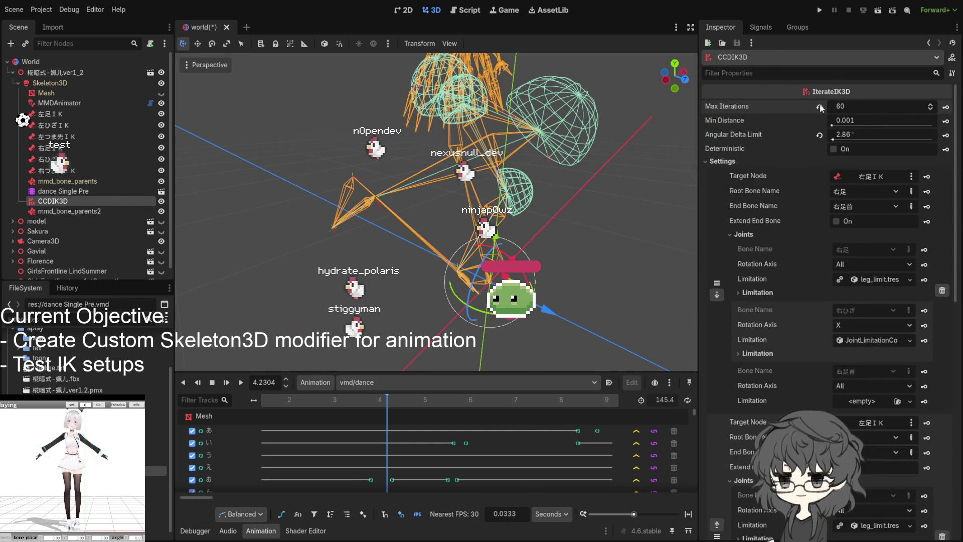
mouse_move(544, 193)
left_mouse_down()
mouse_move(574, 175)
mouse_move(527, 196)
mouse_move(521, 172)
left_mouse_up()
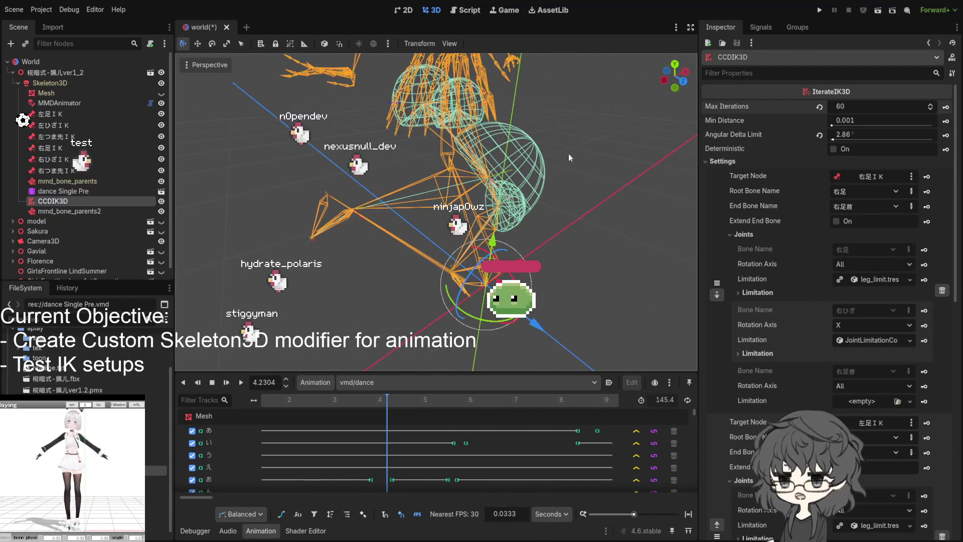
scroll(462, 124, "down", 1)
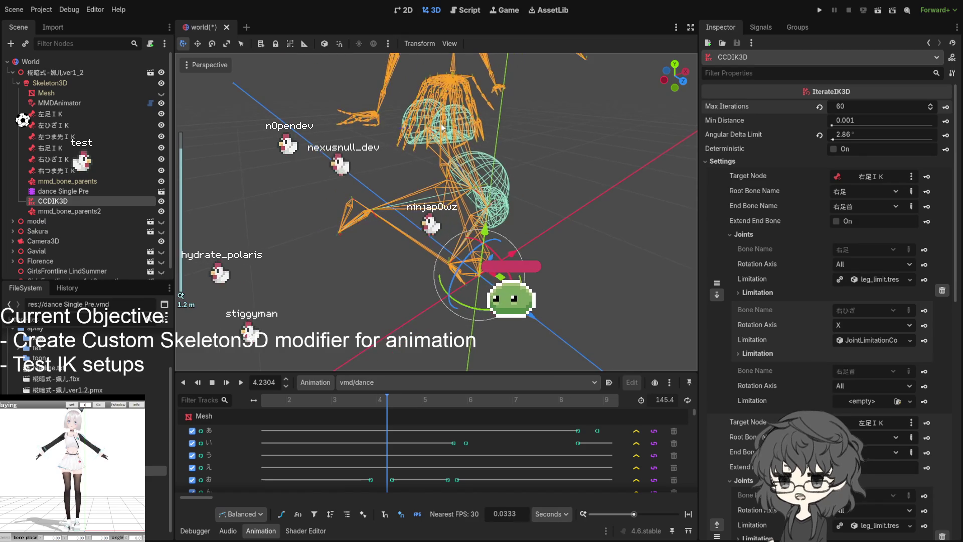
left_click_drag(425, 139, 436, 137)
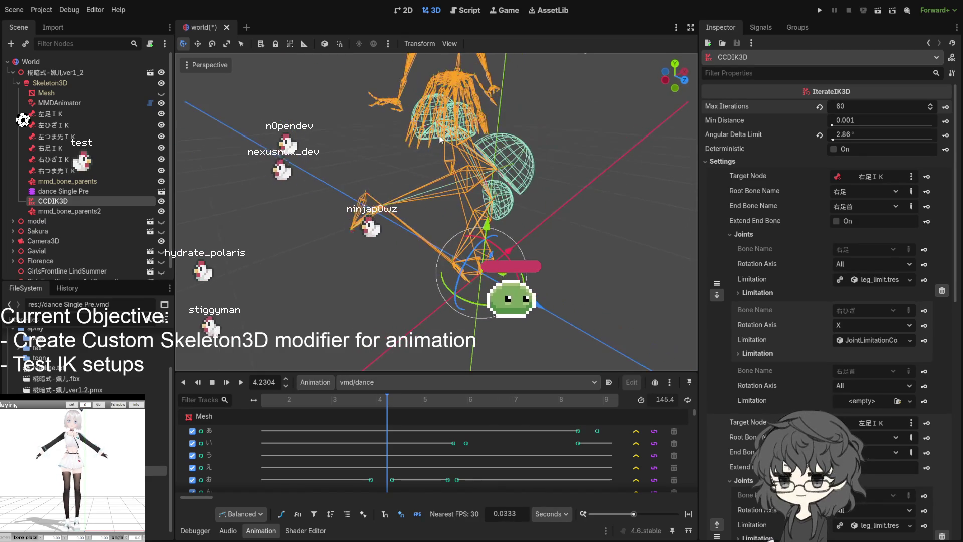
- Expand the first joint's leg_limit limitation and widen its angle from about 144° up to 180°
left_click(867, 279)
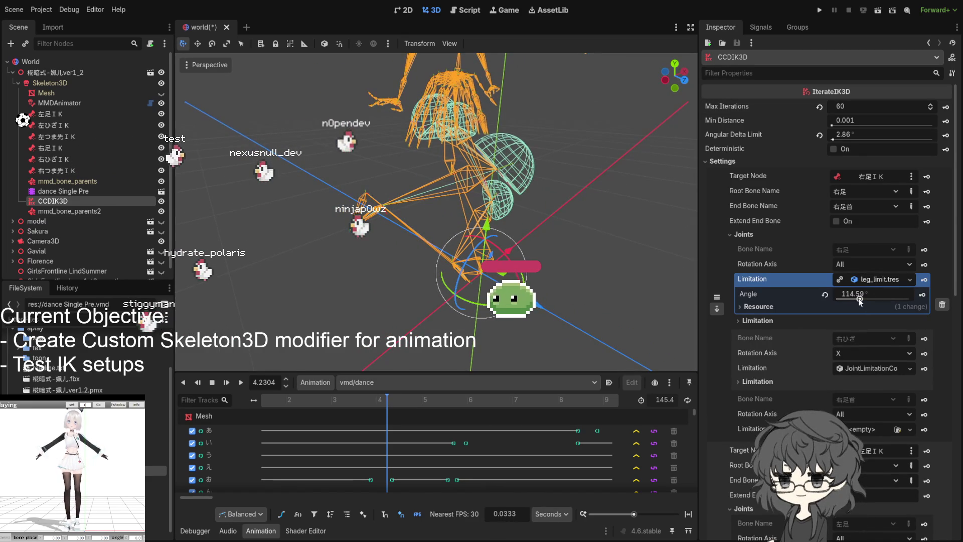
left_click_drag(860, 296, 871, 299)
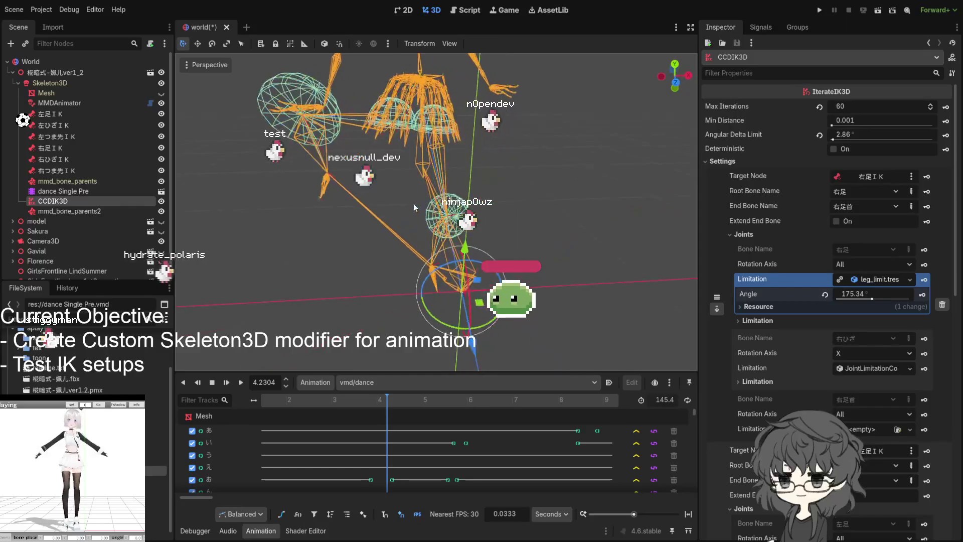
left_click_drag(411, 221, 540, 224)
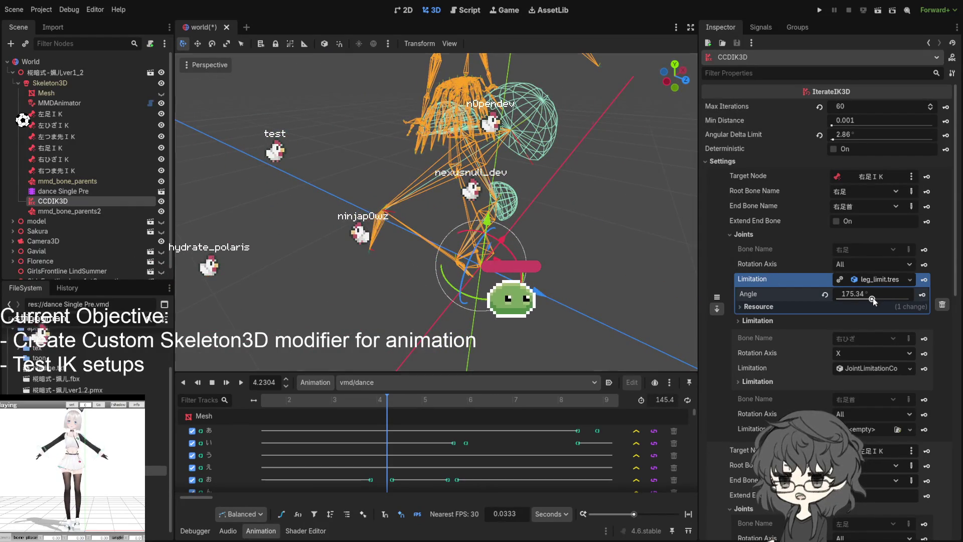
left_click_drag(874, 298, 874, 298)
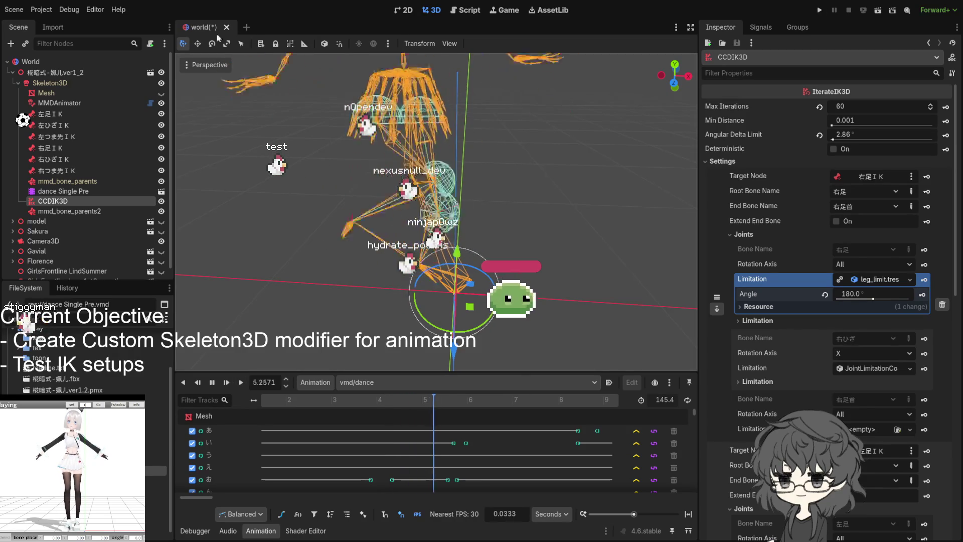
- Show the character mesh again and replay the dance from the beginning
left_click(161, 92)
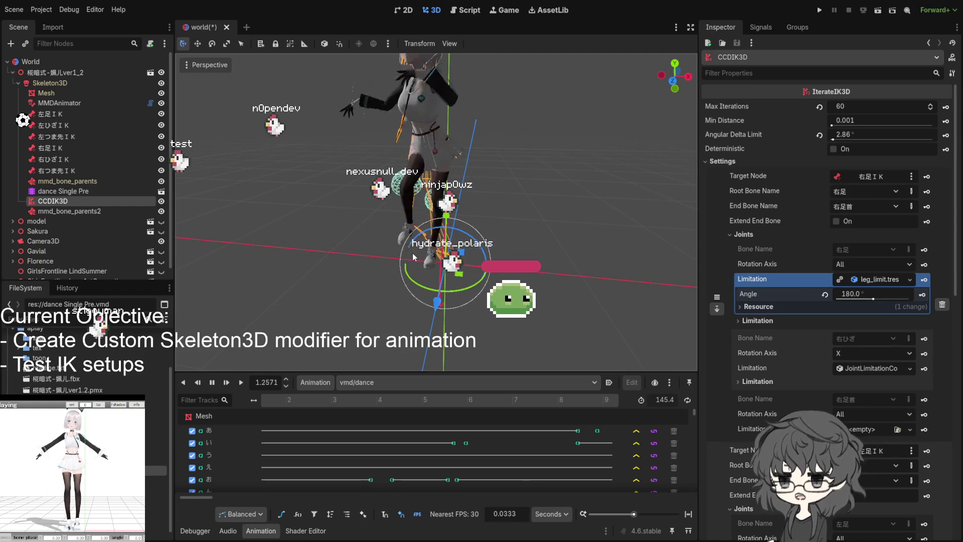
left_click(212, 382)
left_click(241, 382)
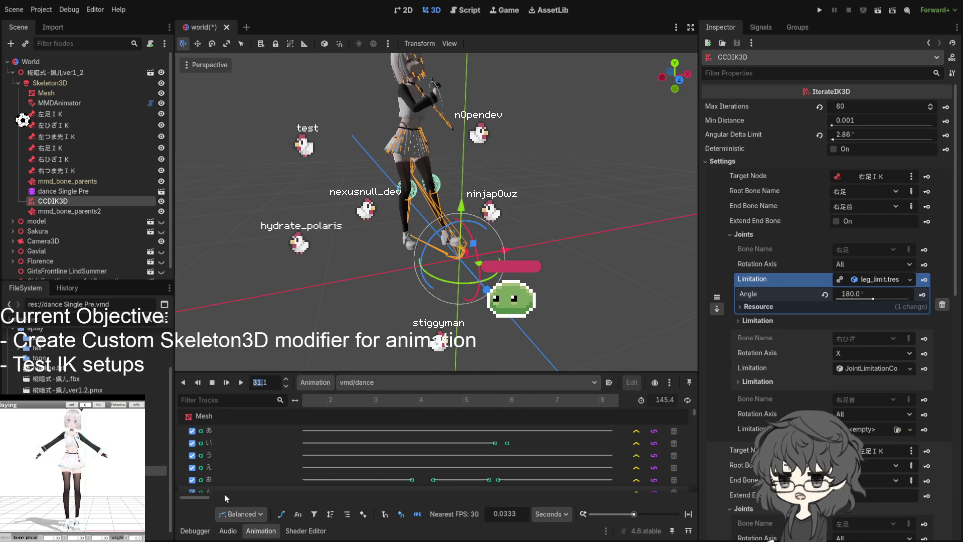
left_click_drag(201, 498, 305, 501)
scroll(430, 420, "up", 3)
- Scrub the dance around the 29–30 second mark and play it briefly to review the legs
left_click_drag(444, 399, 363, 404)
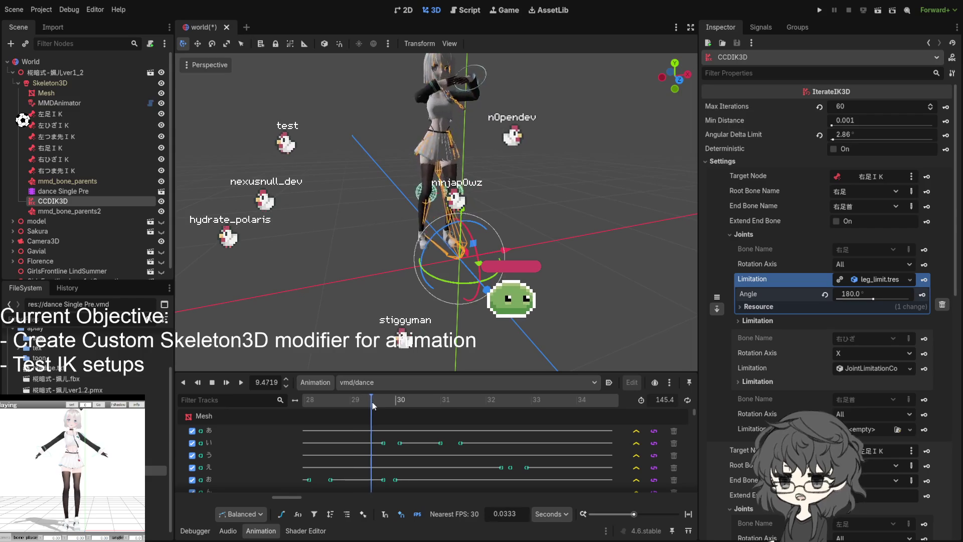
left_click_drag(363, 403, 424, 410)
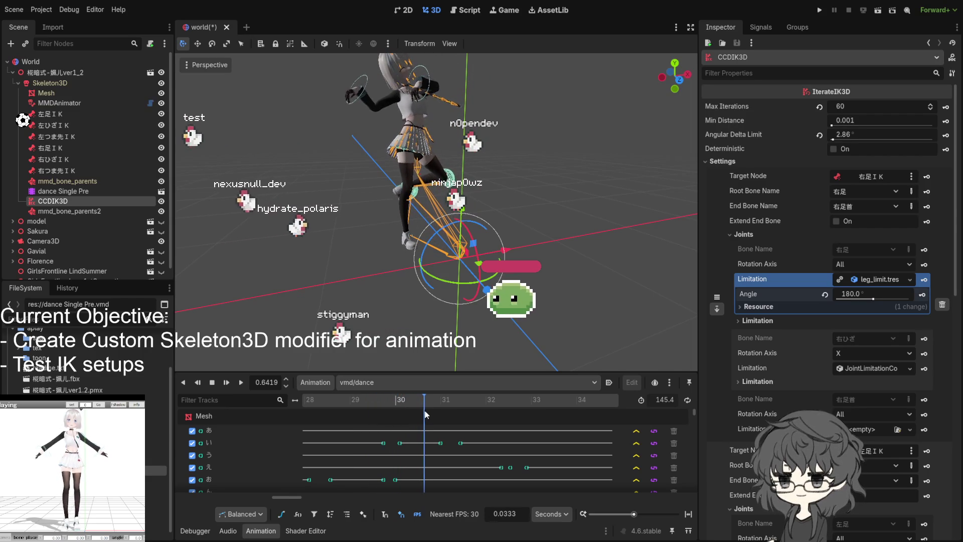
mouse_move(424, 410)
left_mouse_down()
mouse_move(443, 413)
mouse_move(241, 414)
left_mouse_up()
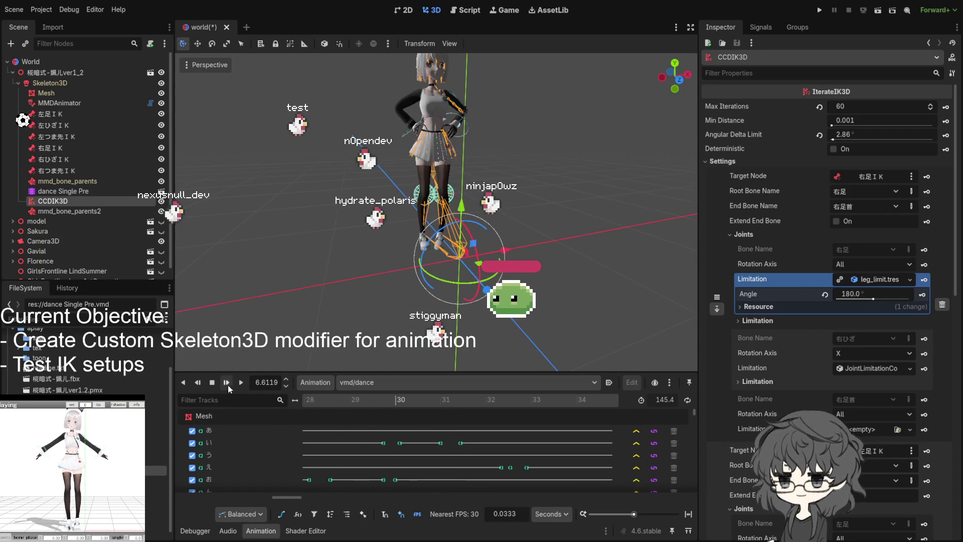
left_click(210, 381)
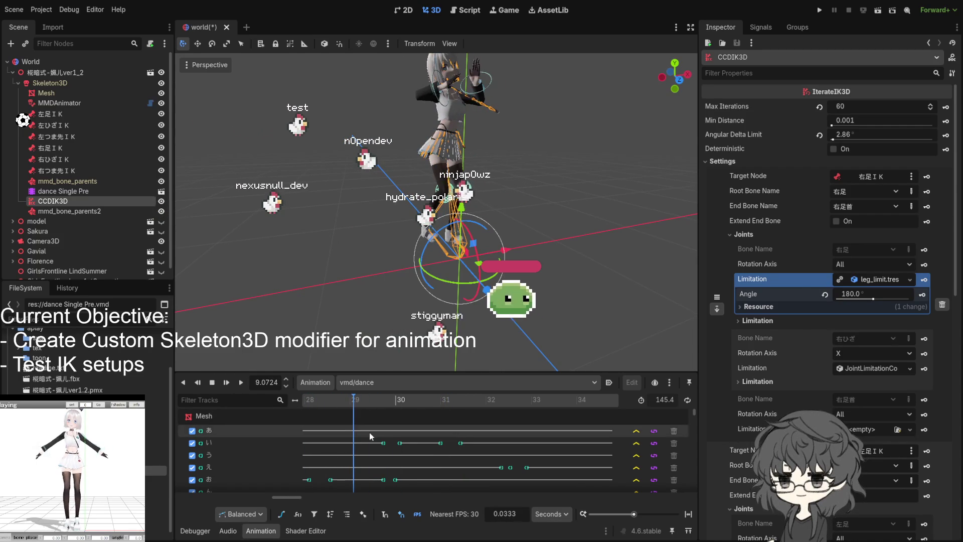
middle_click(332, 407)
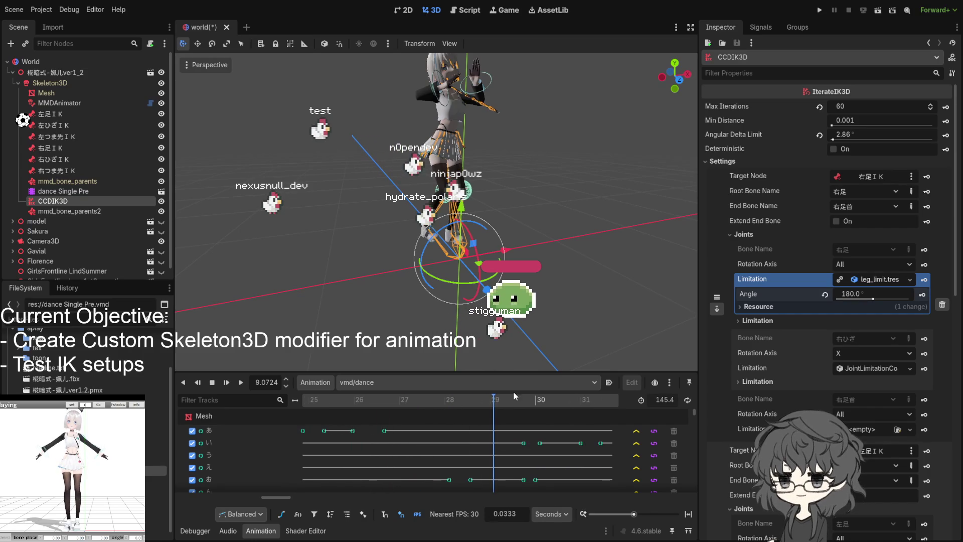
- Step the playhead back and forth by about a second to check the right-leg pose
mouse_move(459, 400)
left_mouse_down()
mouse_move(432, 399)
mouse_move(464, 406)
left_mouse_up()
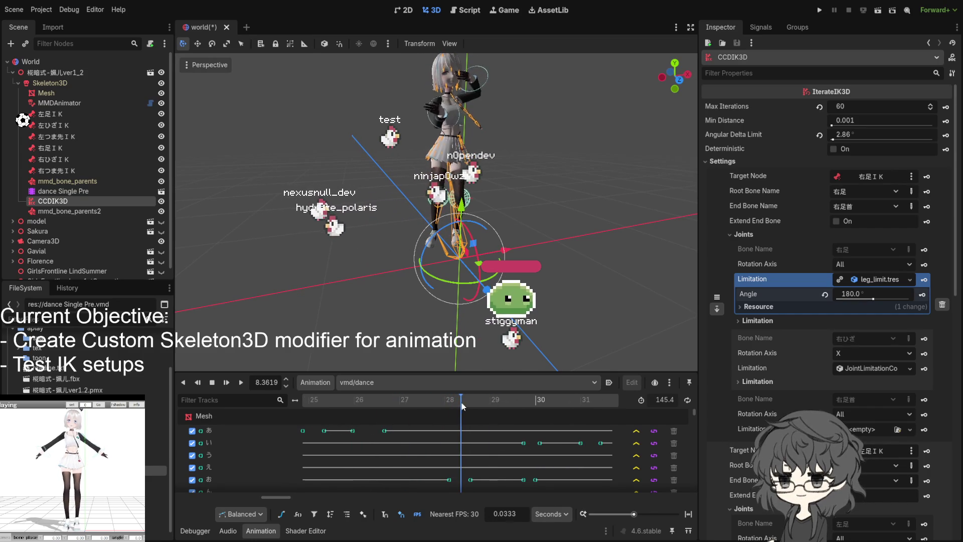
left_click_drag(463, 406, 475, 407)
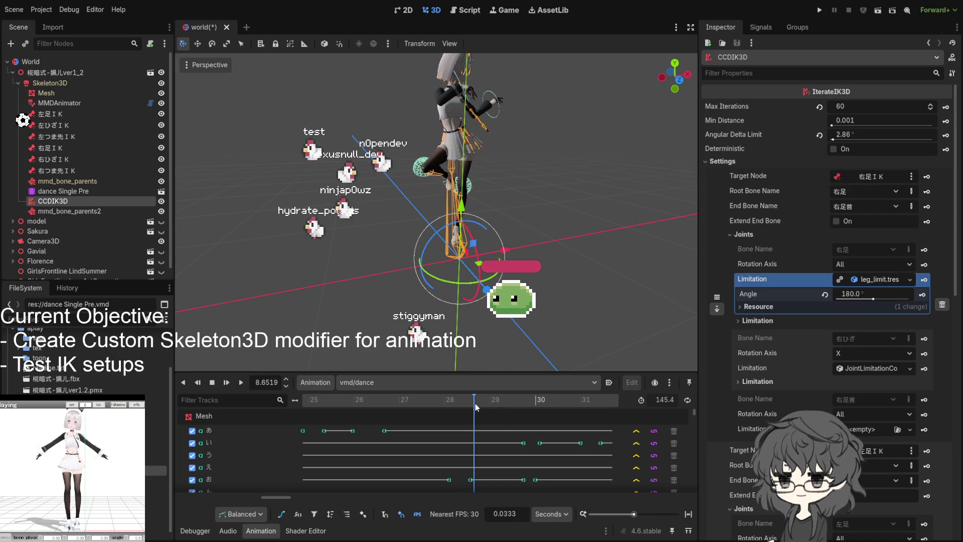
mouse_move(475, 404)
left_mouse_down()
mouse_move(466, 407)
mouse_move(476, 403)
left_mouse_up()
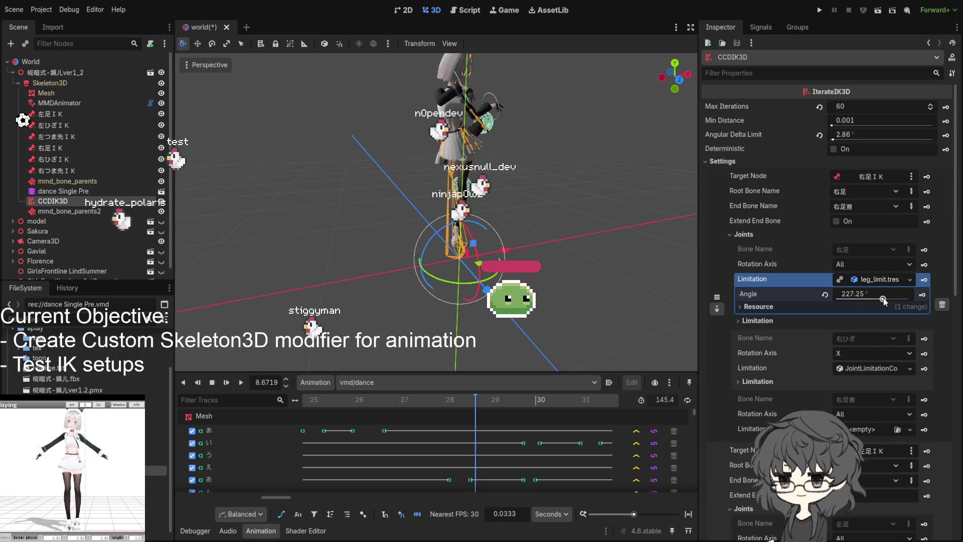
- Set the right leg joint's limitation angle to 243° and rewind slightly to check the leg
mouse_move(477, 402)
left_mouse_down()
mouse_move(464, 402)
mouse_move(475, 402)
left_mouse_up()
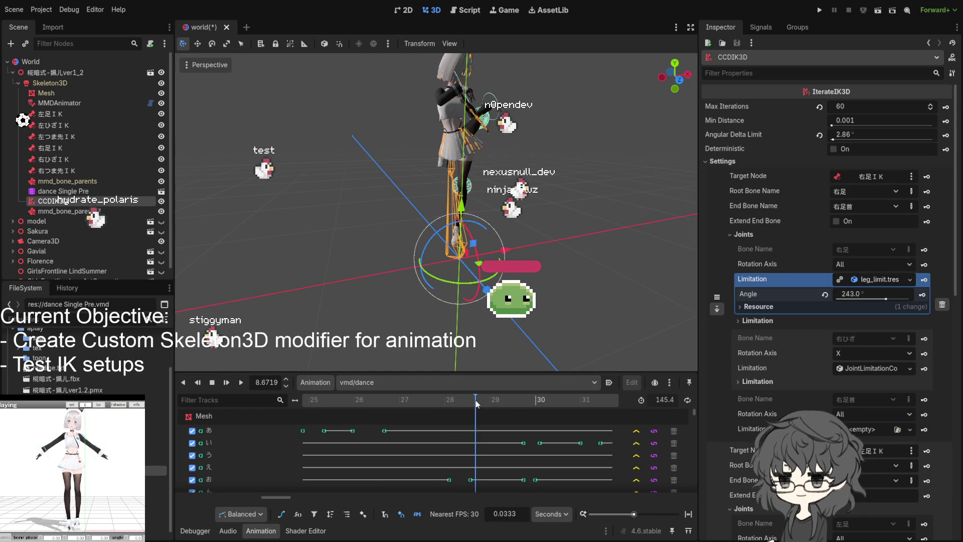
left_click_drag(475, 402, 468, 405)
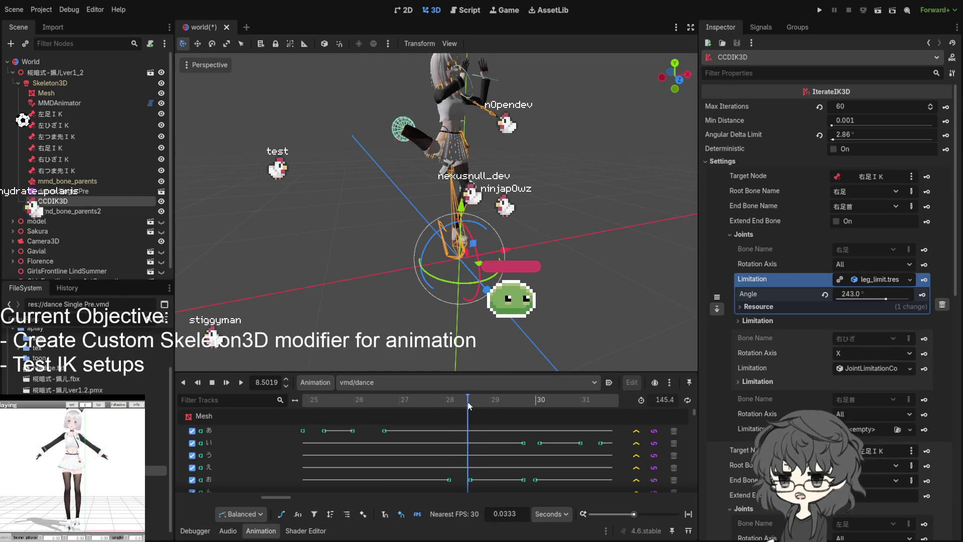
left_click_drag(468, 405, 471, 402)
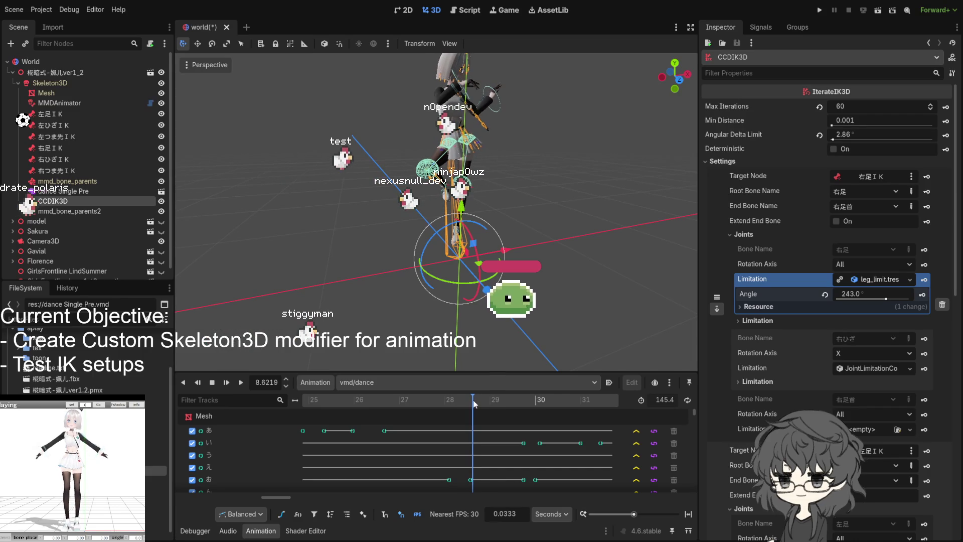
left_click_drag(473, 400, 473, 399)
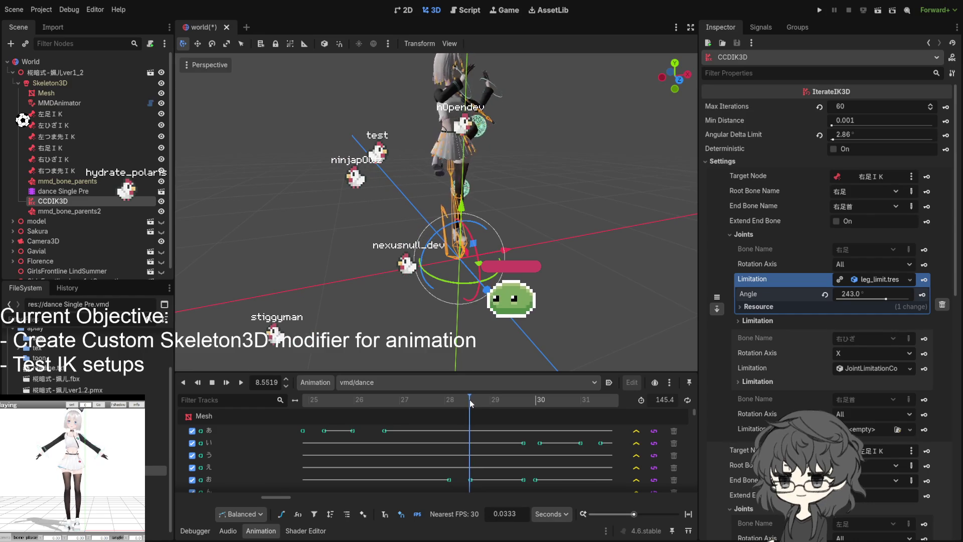
mouse_move(474, 399)
left_mouse_down()
mouse_move(464, 403)
mouse_move(474, 396)
left_mouse_up()
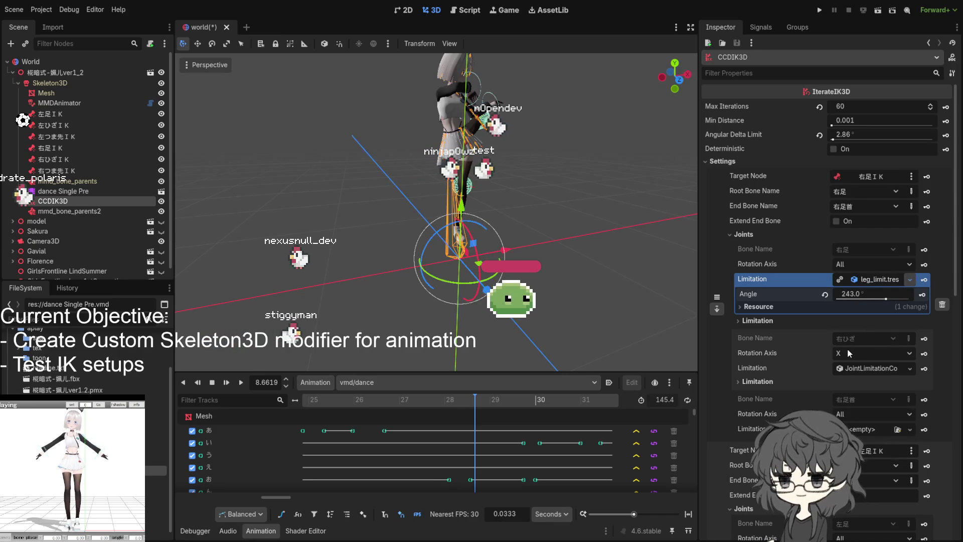
key("ctrl+z")
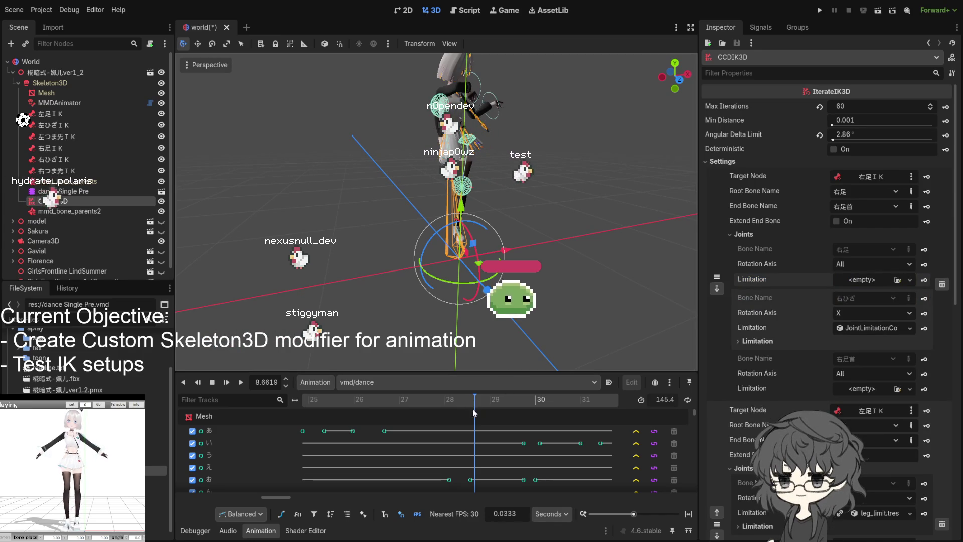
mouse_move(480, 401)
left_mouse_down()
mouse_move(406, 405)
mouse_move(478, 410)
left_mouse_up()
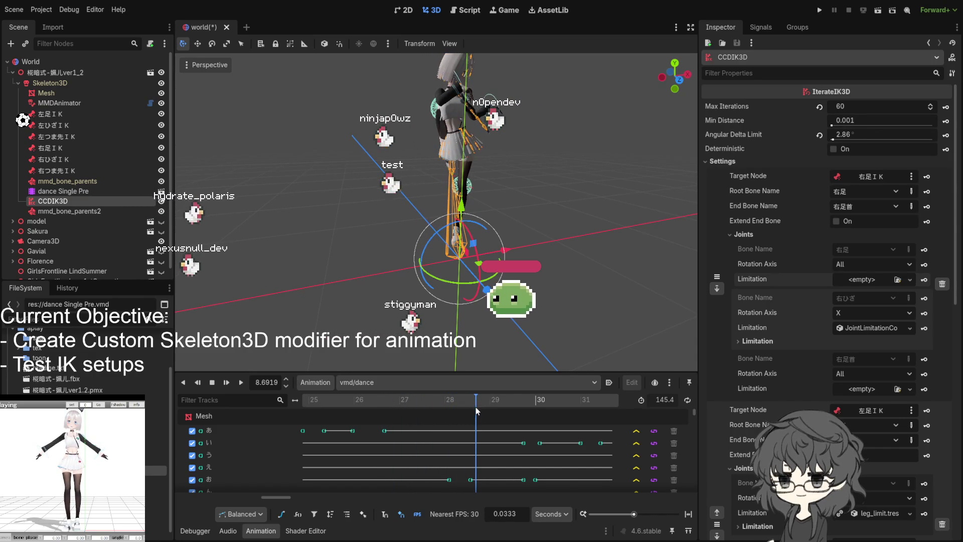
mouse_move(478, 410)
left_mouse_down()
mouse_move(382, 412)
mouse_move(476, 417)
left_mouse_up()
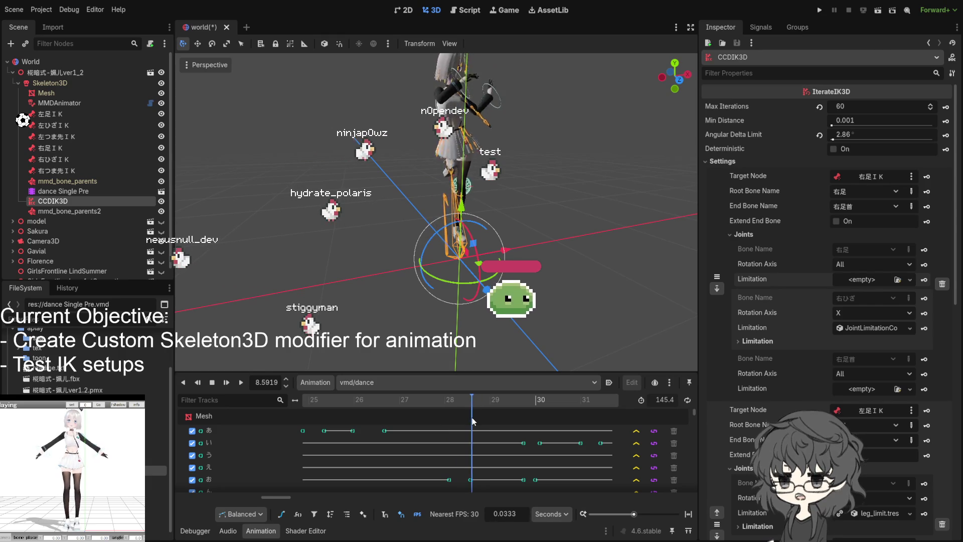
left_click_drag(476, 418, 342, 428)
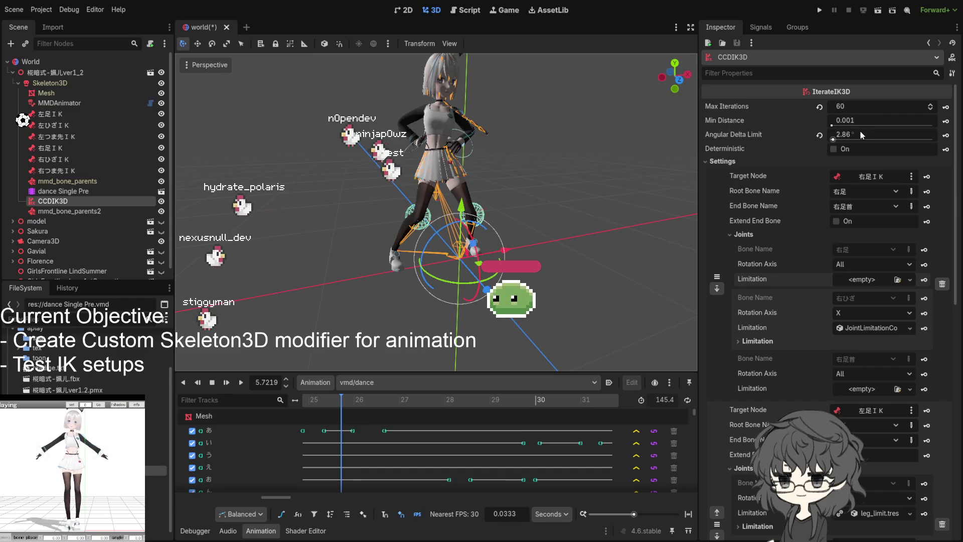
left_click(858, 109)
type("400")
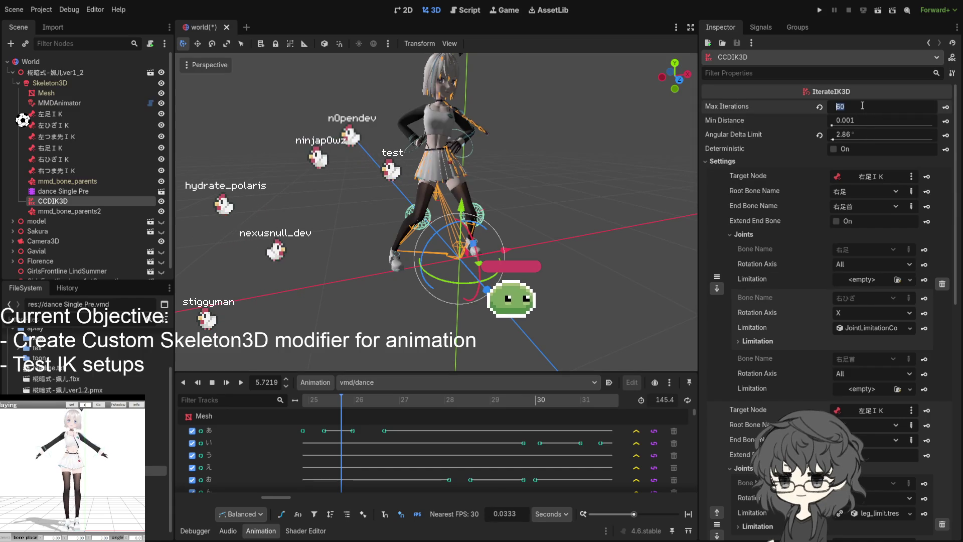
- Commit Max Iterations of 400, then scrub the dance from about 6.4 to 8.35 seconds to check the legs
key("Return")
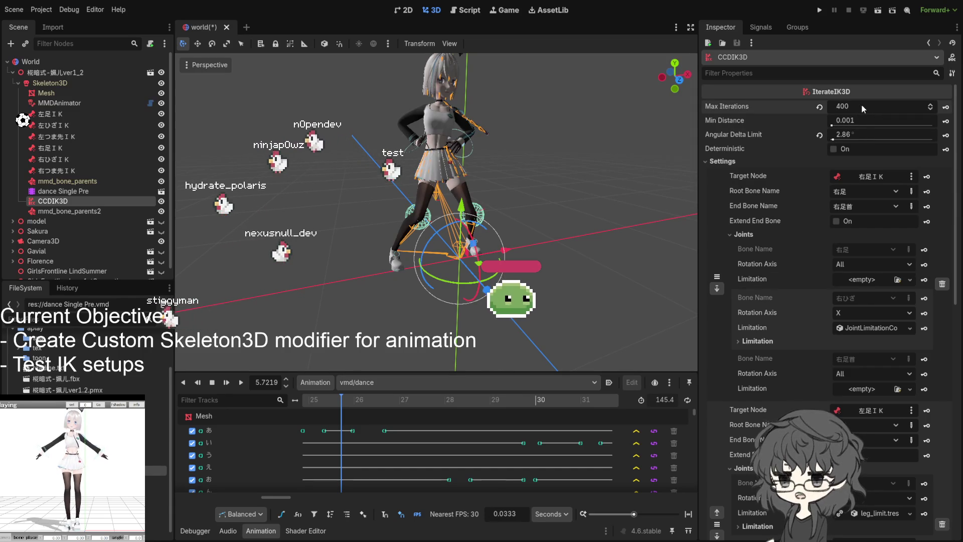
left_click_drag(341, 403, 375, 419)
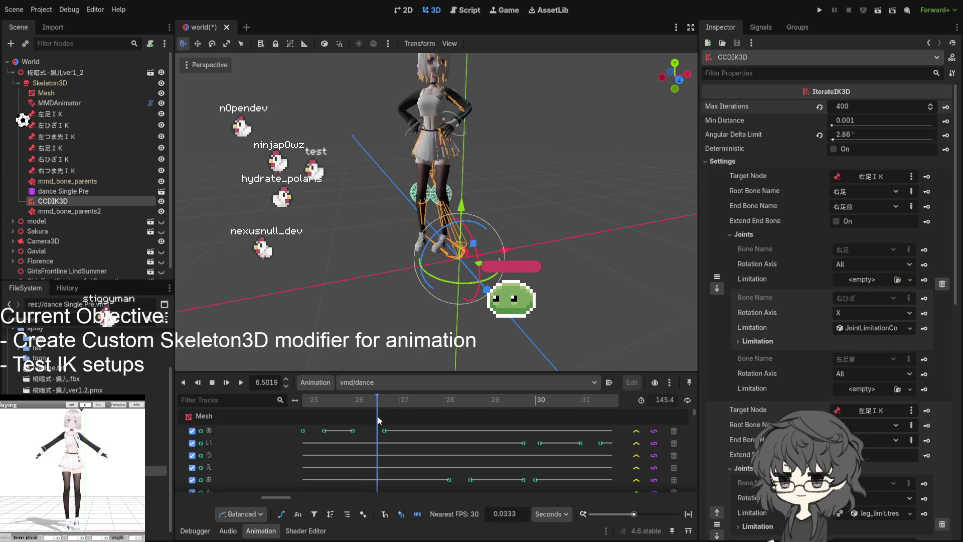
mouse_move(375, 419)
left_mouse_down()
mouse_move(478, 432)
mouse_move(470, 428)
left_mouse_up()
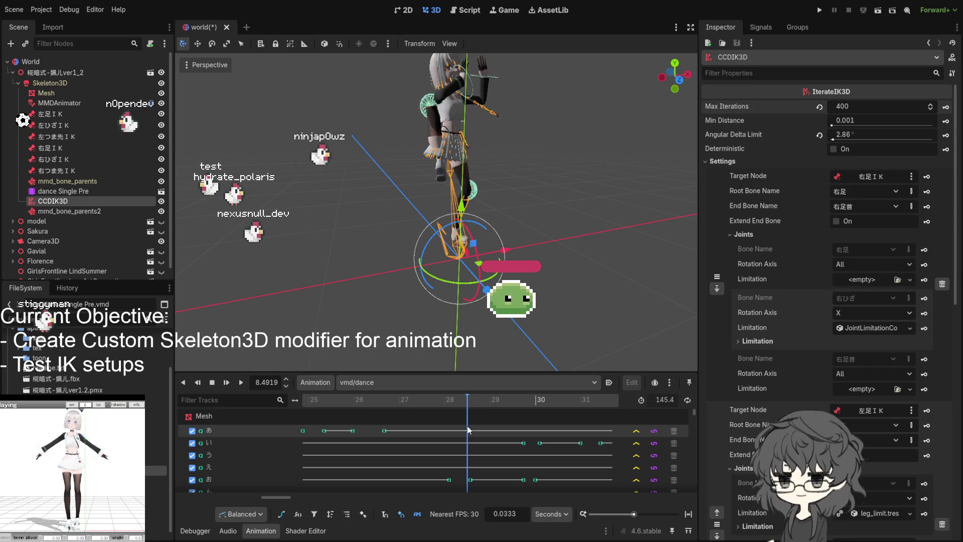
left_click_drag(468, 430, 445, 425)
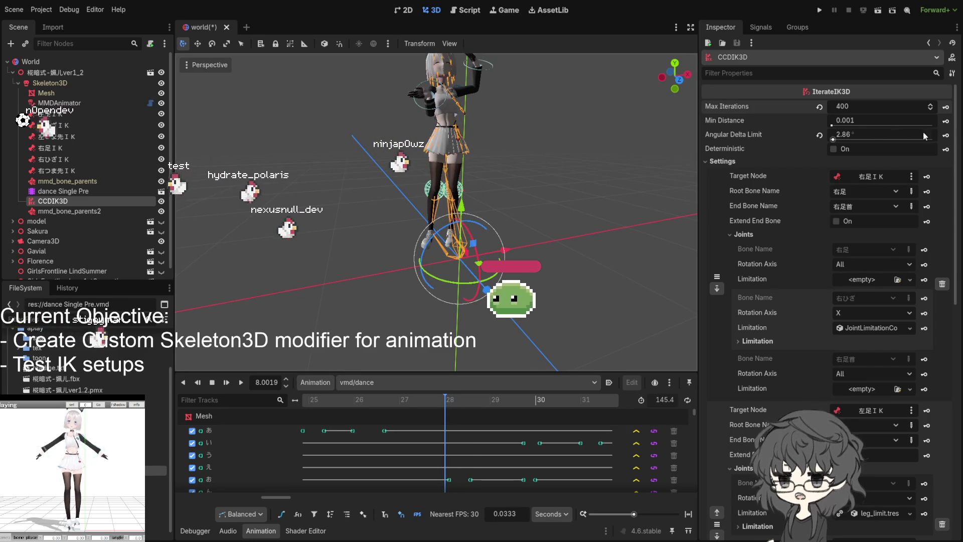
left_click(866, 134)
type("10")
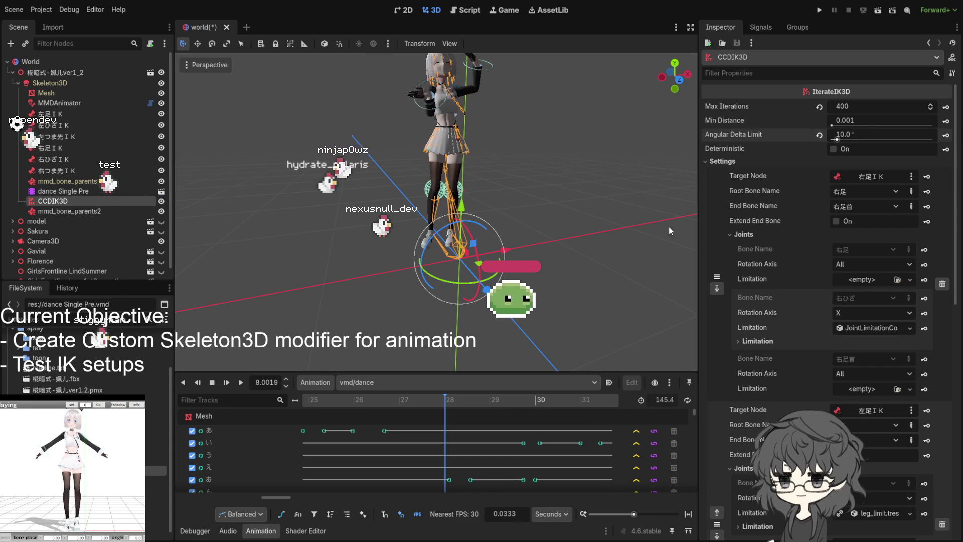
- Scrub the dance between about 5.8 and 8.28 seconds to compare the leg IK at 10°
left_click_drag(440, 401, 375, 408)
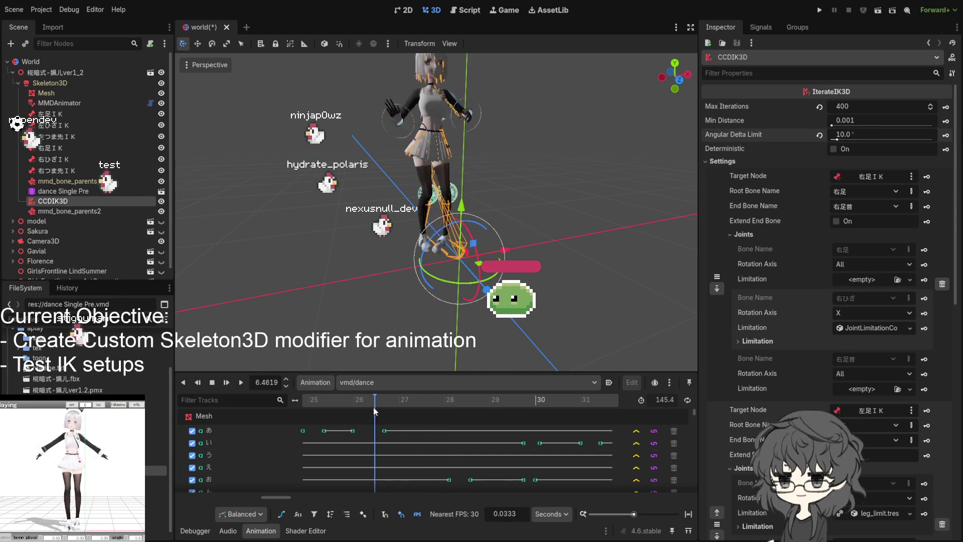
mouse_move(406, 416)
left_mouse_down()
mouse_move(456, 421)
mouse_move(389, 434)
left_mouse_up()
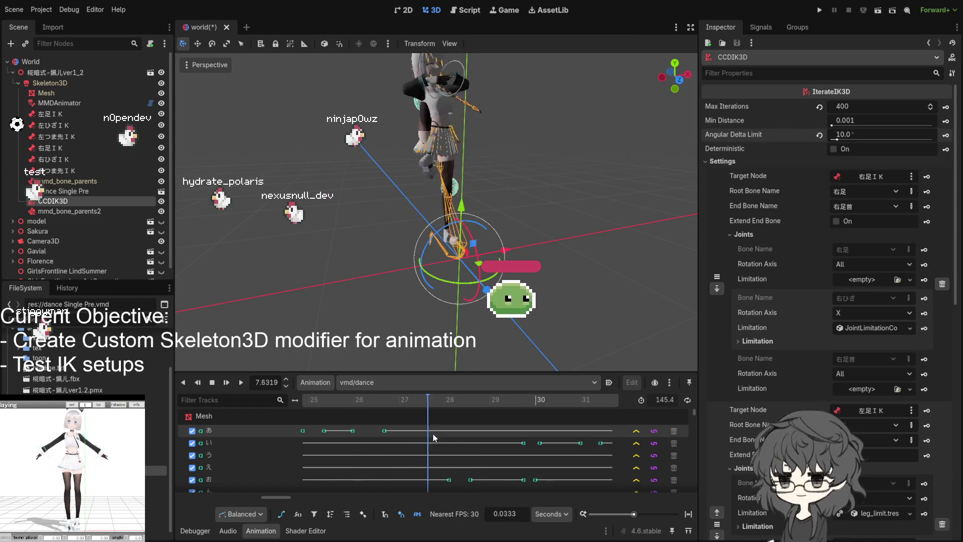
mouse_move(392, 435)
left_mouse_down()
mouse_move(346, 444)
mouse_move(470, 443)
left_mouse_up()
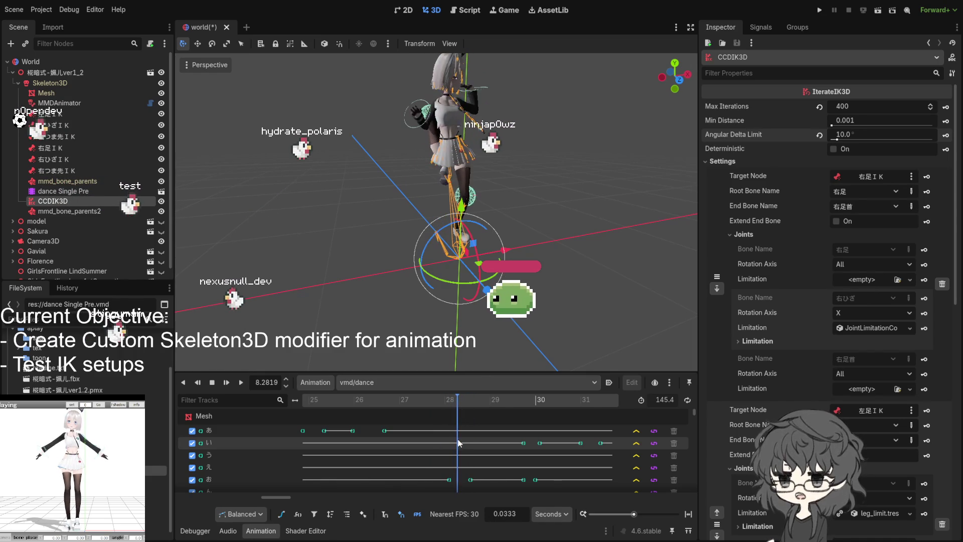
left_click_drag(468, 443, 457, 443)
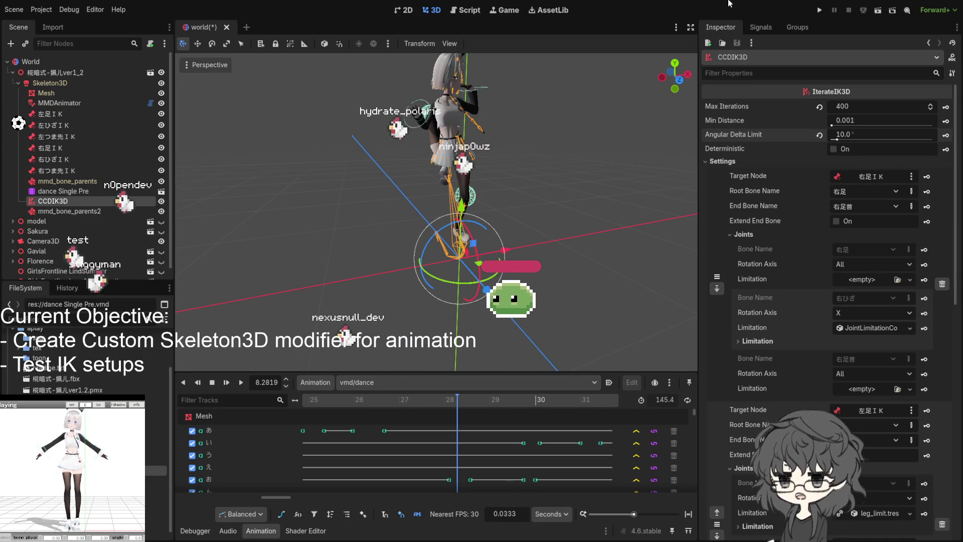
left_click(864, 120)
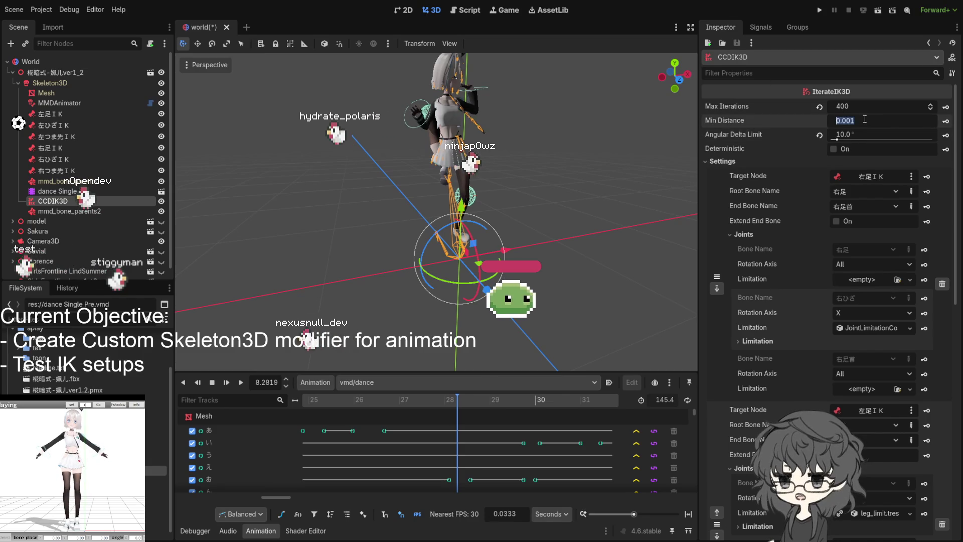
type("6")
key("Return")
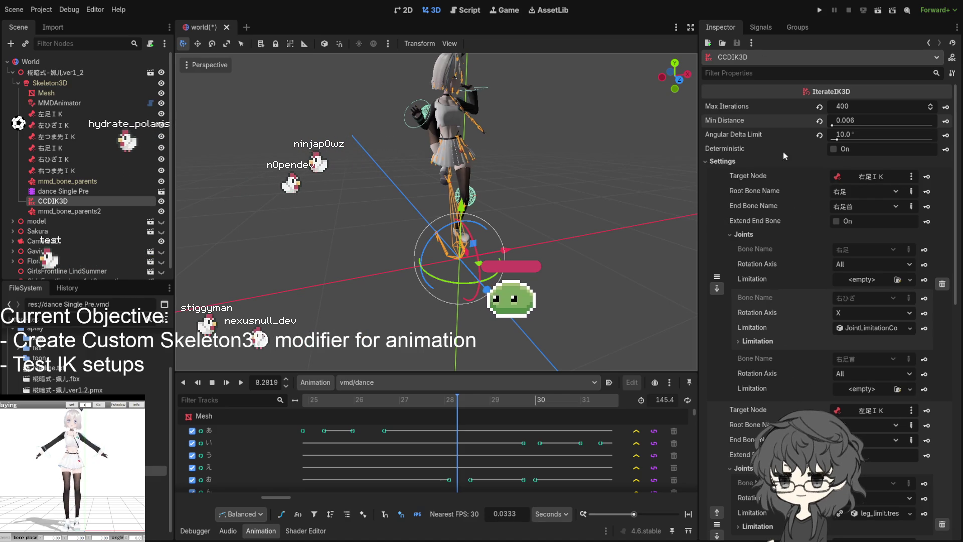
left_click(857, 121)
type("0.001")
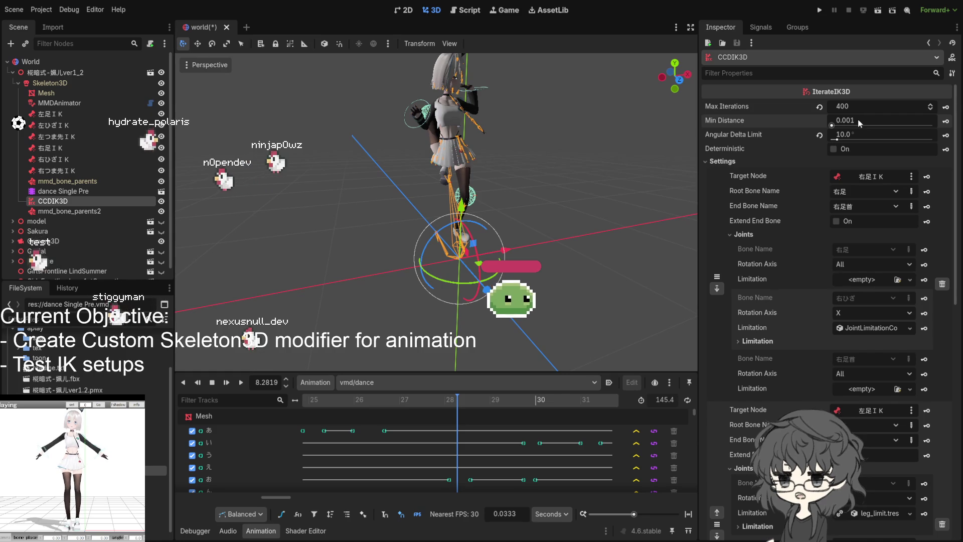
key("Return")
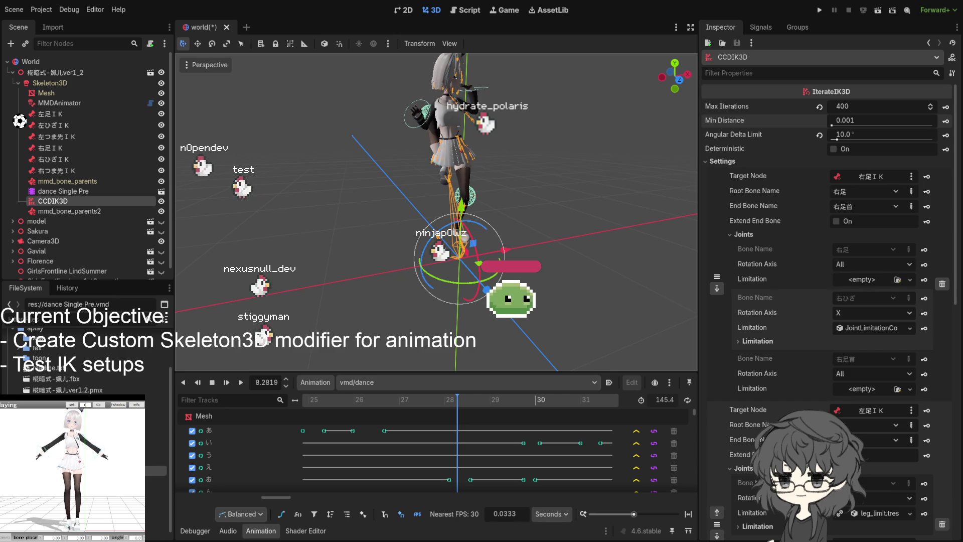
left_click(639, 292)
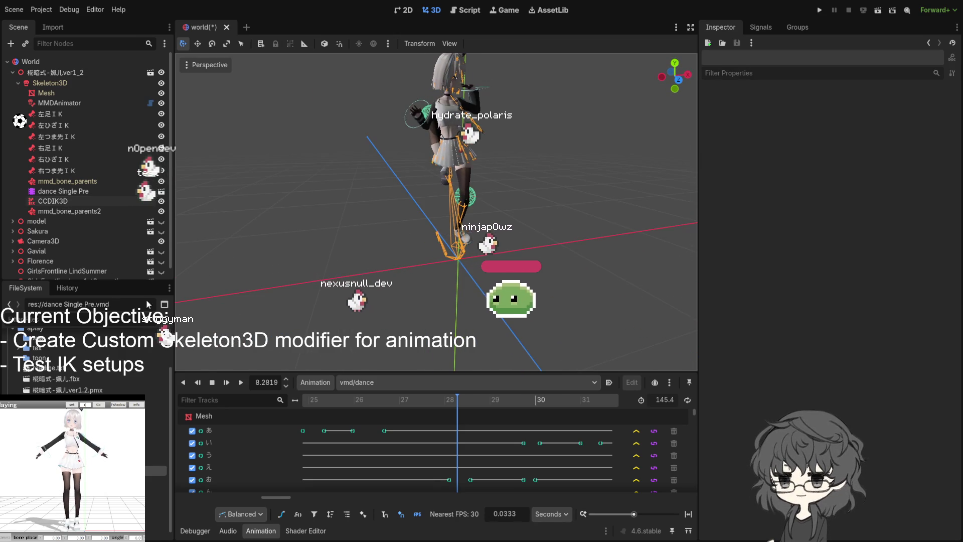
left_click(52, 201)
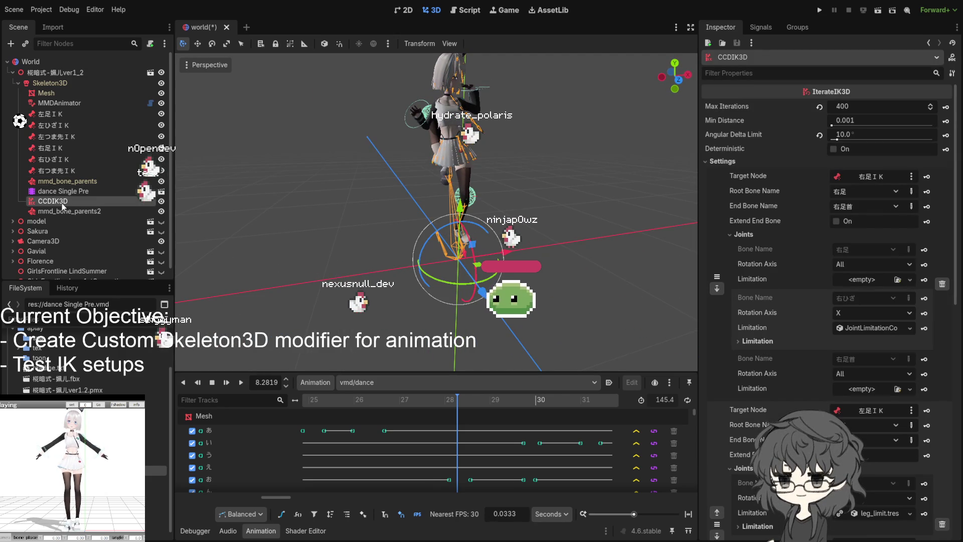
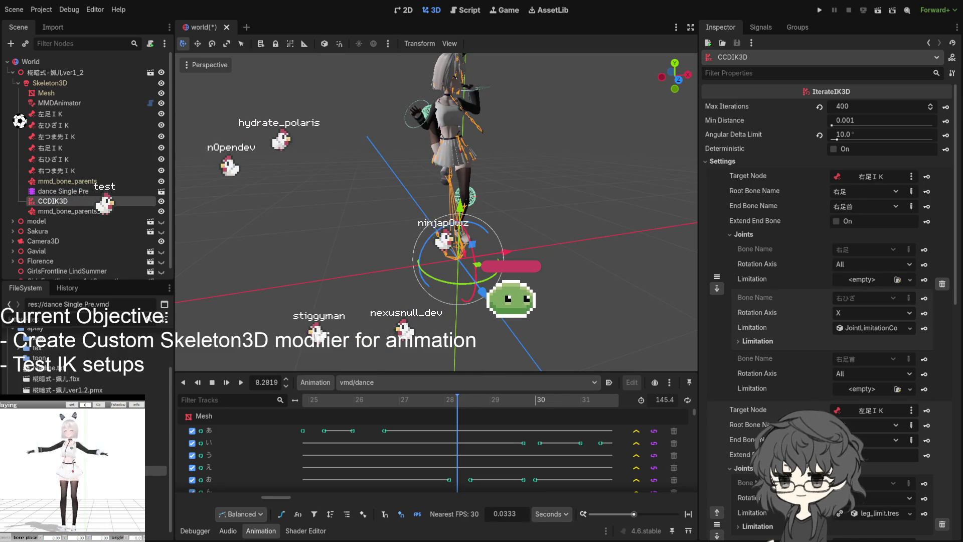
- Repose and rotate the right-leg IK target, enable Deterministic, and scrub the clip to check poses
left_click_drag(526, 280, 472, 265)
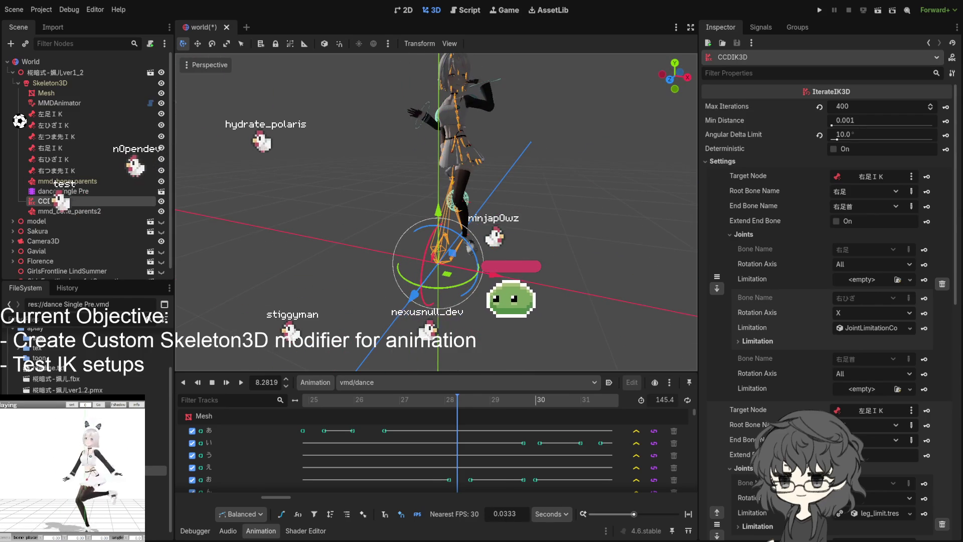
mouse_move(503, 270)
left_mouse_down()
mouse_move(408, 304)
mouse_move(465, 310)
mouse_move(496, 297)
left_mouse_up()
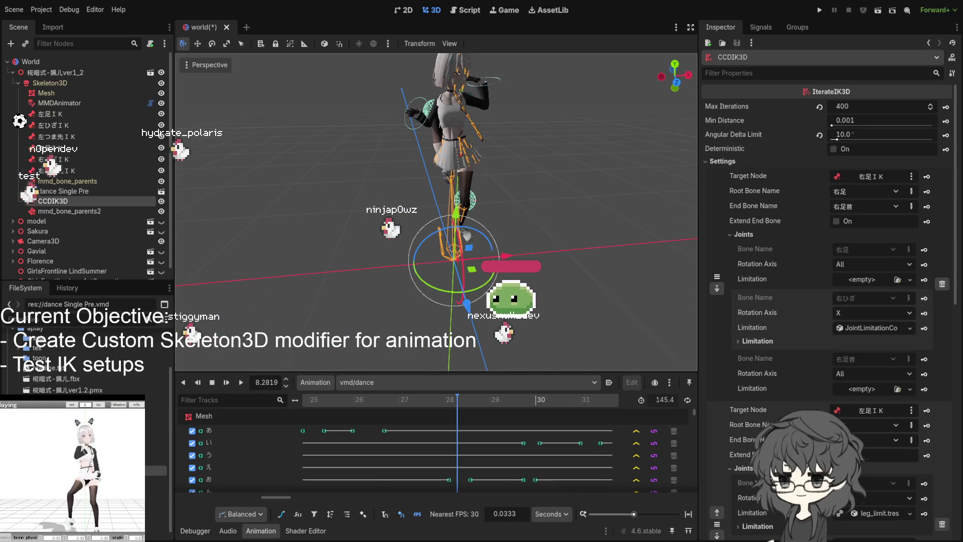
left_click(455, 401)
mouse_move(454, 403)
left_mouse_down()
mouse_move(415, 403)
mouse_move(464, 404)
left_mouse_up()
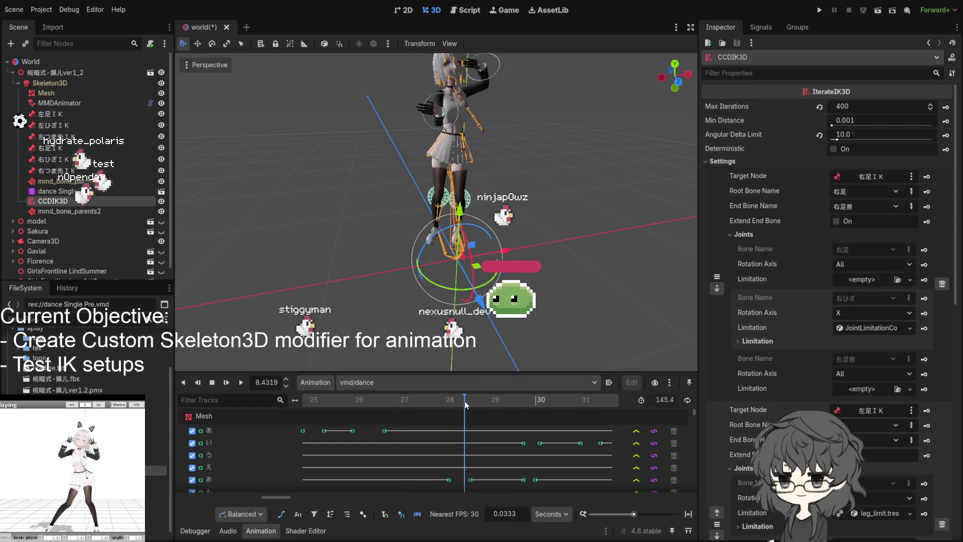
left_click(834, 148)
mouse_move(464, 404)
left_mouse_down()
mouse_move(479, 407)
mouse_move(441, 407)
mouse_move(475, 405)
left_mouse_up()
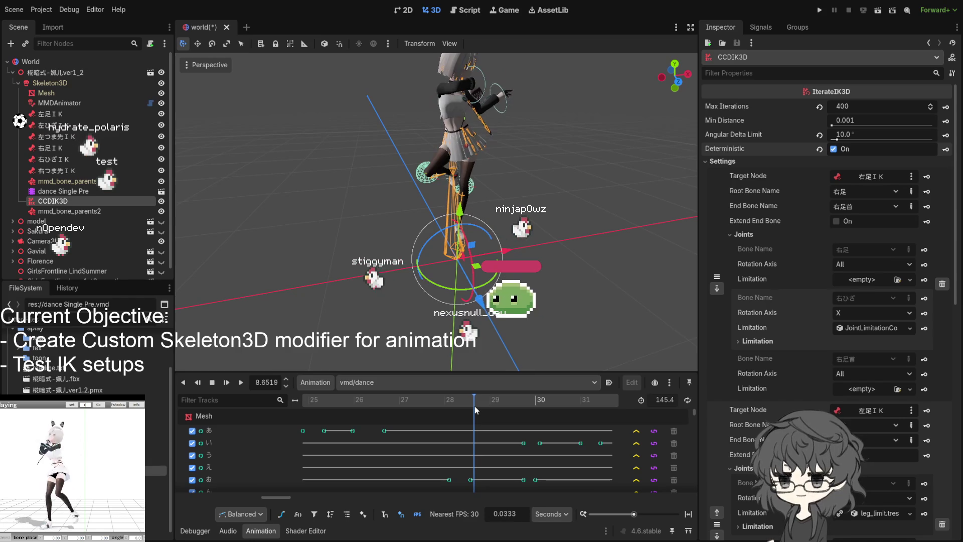
mouse_move(489, 235)
left_mouse_down()
mouse_move(454, 209)
mouse_move(463, 240)
left_mouse_up()
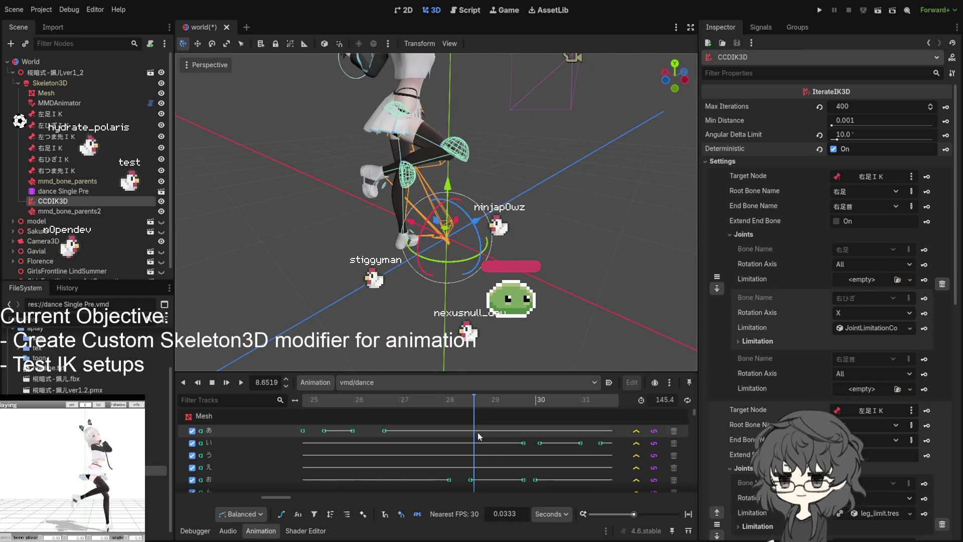
left_click_drag(474, 406, 474, 404)
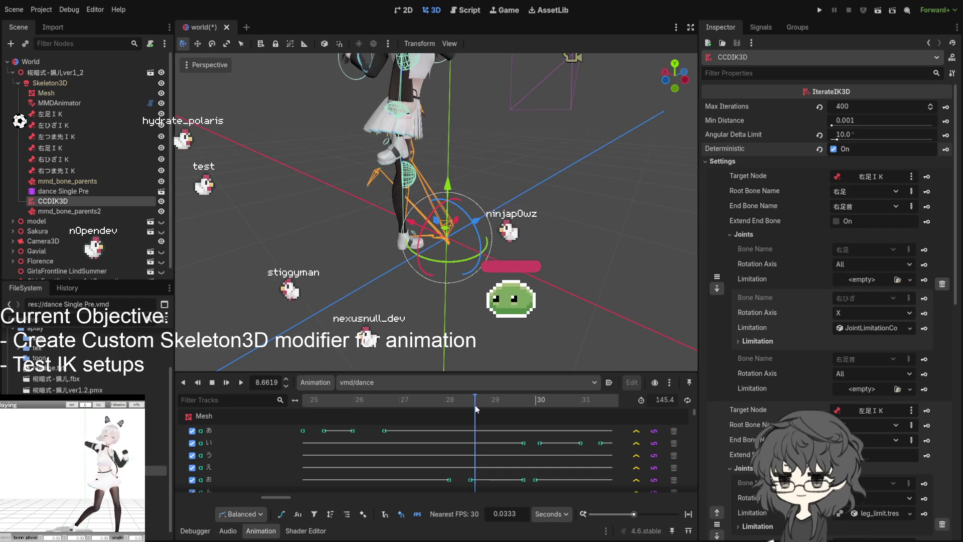
left_click_drag(475, 404, 474, 405)
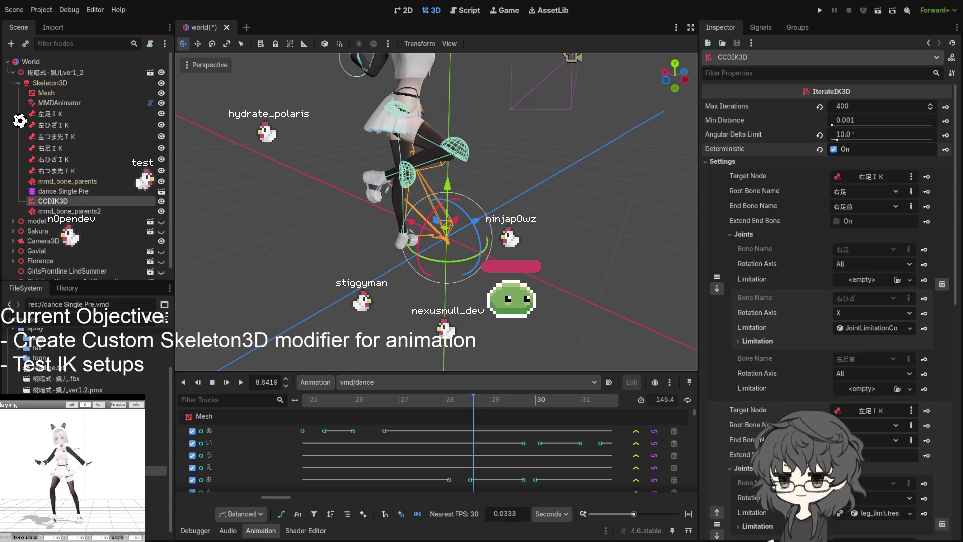
left_click(852, 105)
type("40")
- Commit Max Iterations 40 on the CCDIK3D solver and switch over to the PMX importer in CLion
left_click(855, 133)
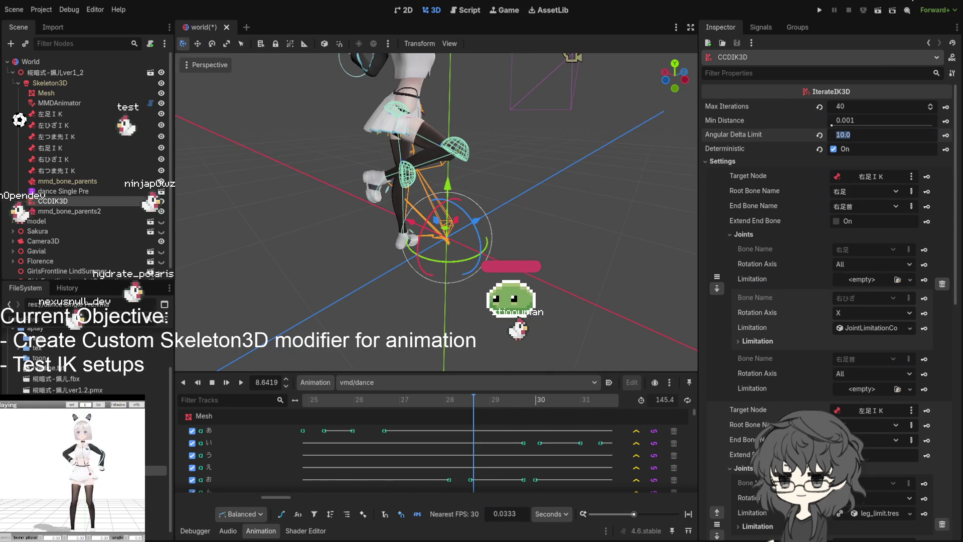
key("alt+Tab")
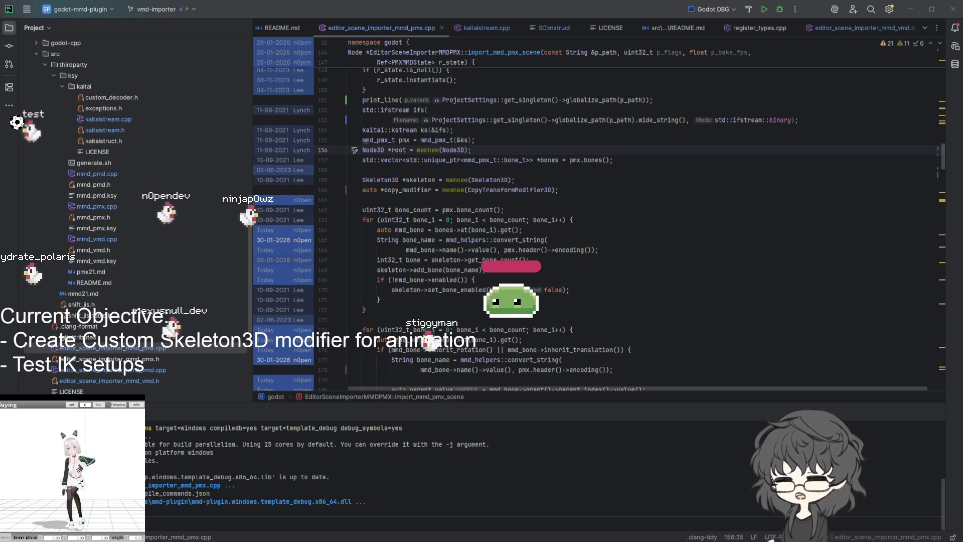
scroll(468, 243, "up", 3)
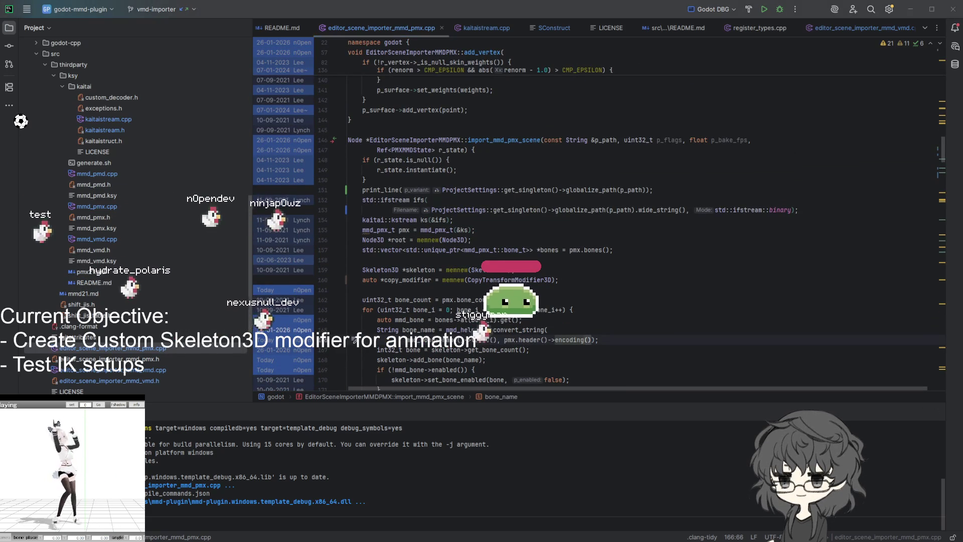
- Find import_mmd_pmx_scene in editor_scene_importer_mmd_pmx.cpp and select its first bone-creation loop
left_click(554, 219)
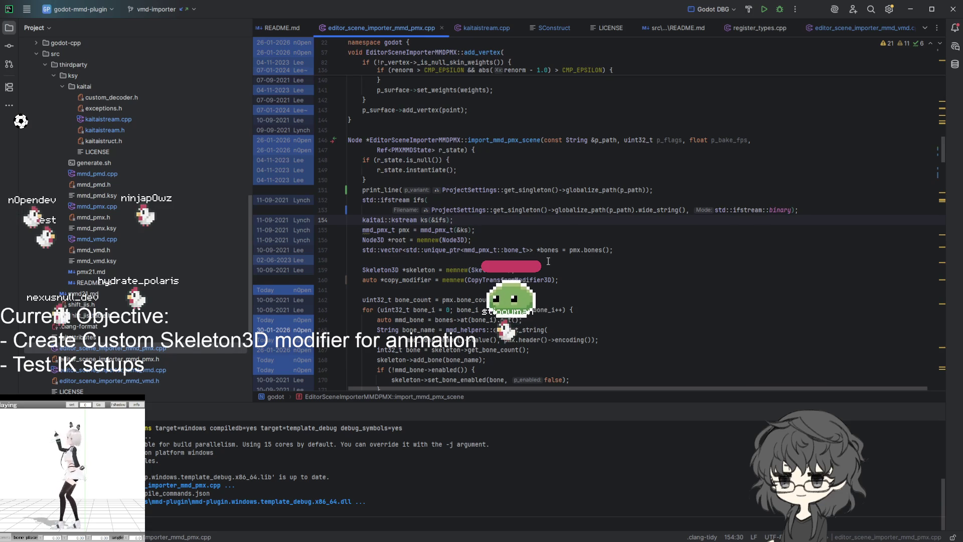
double_click(504, 140)
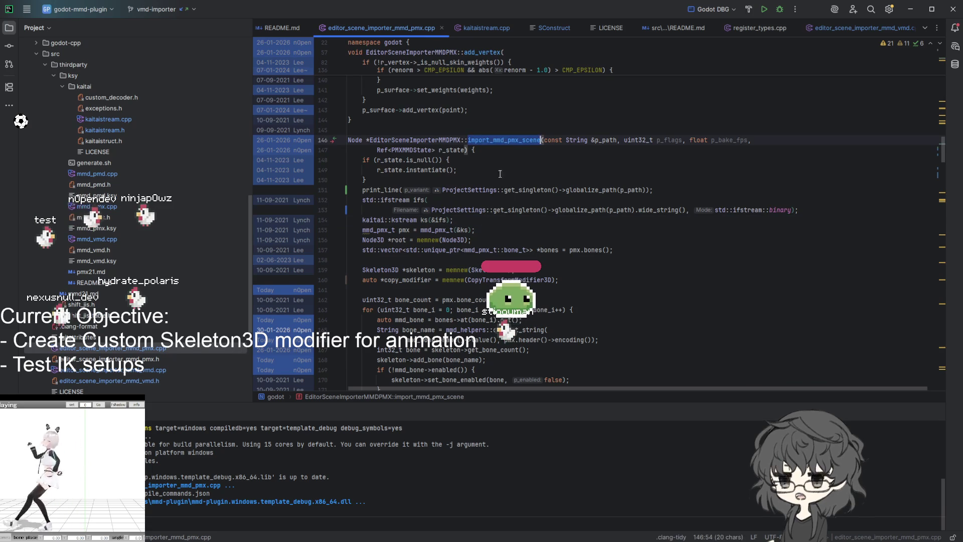
scroll(614, 260, "down", 1)
scroll(614, 260, "down", 1)
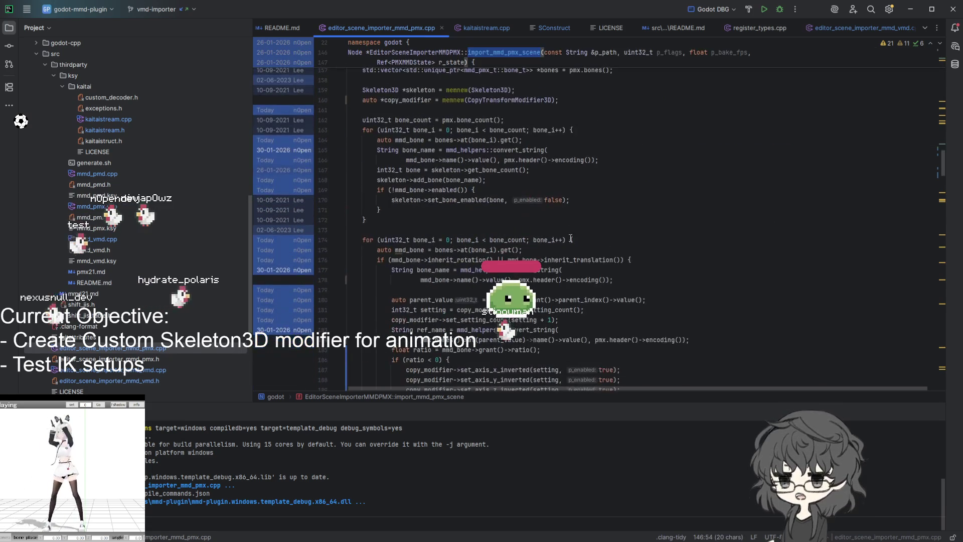
scroll(615, 260, "down", 2)
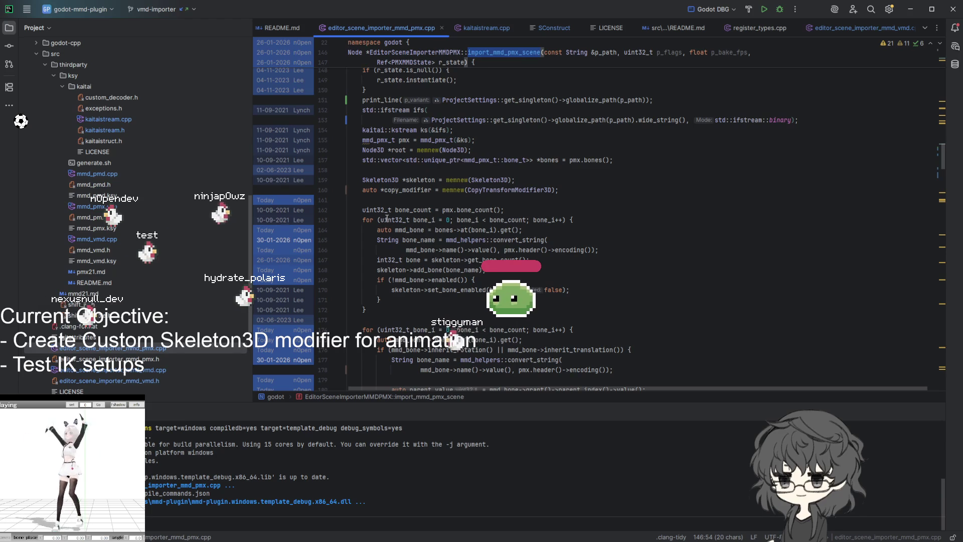
left_click_drag(364, 219, 443, 308)
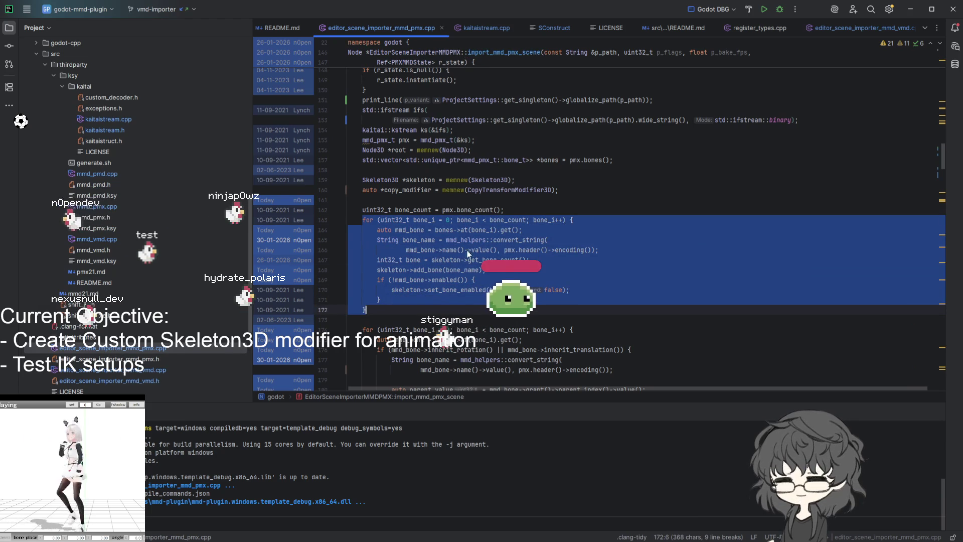
scroll(451, 249, "down", 2)
scroll(502, 218, "down", 3)
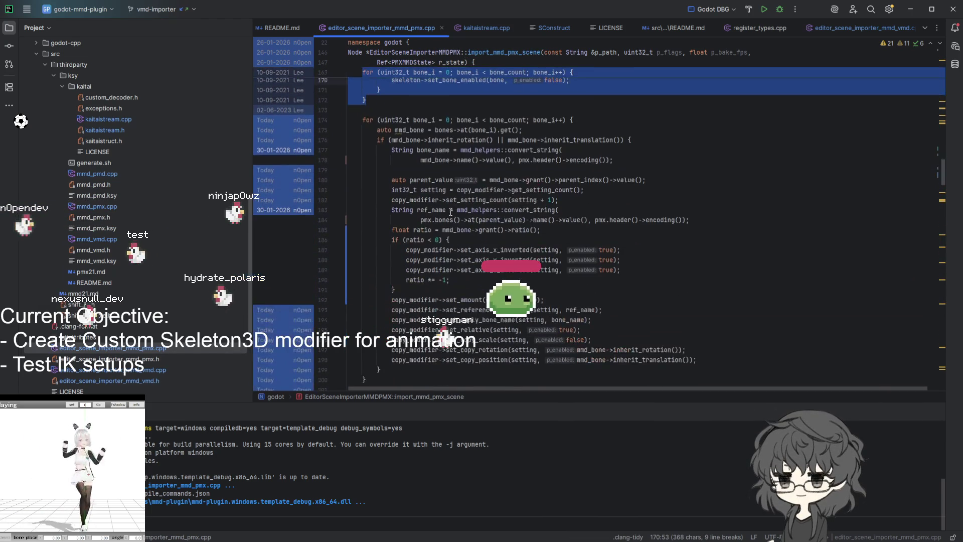
scroll(450, 212, "up", 3)
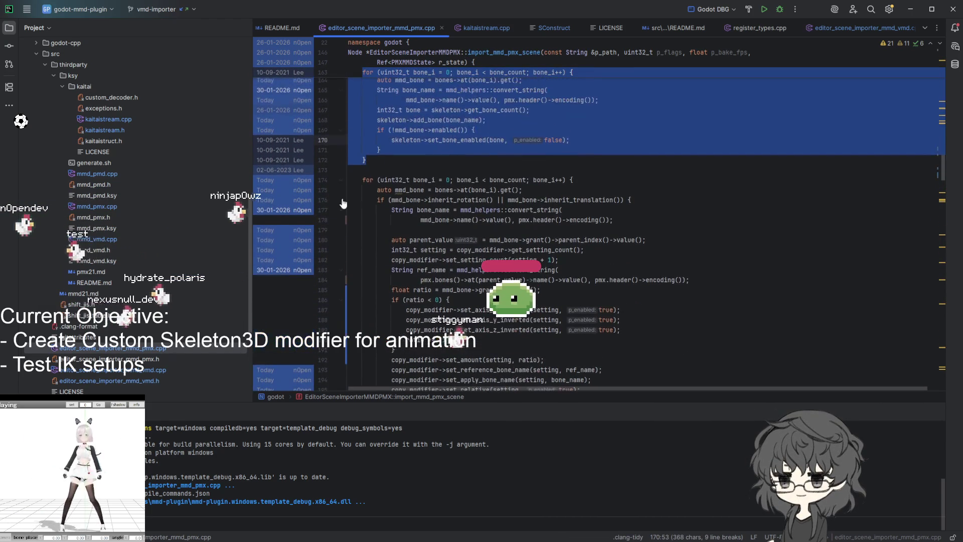
left_click(406, 199)
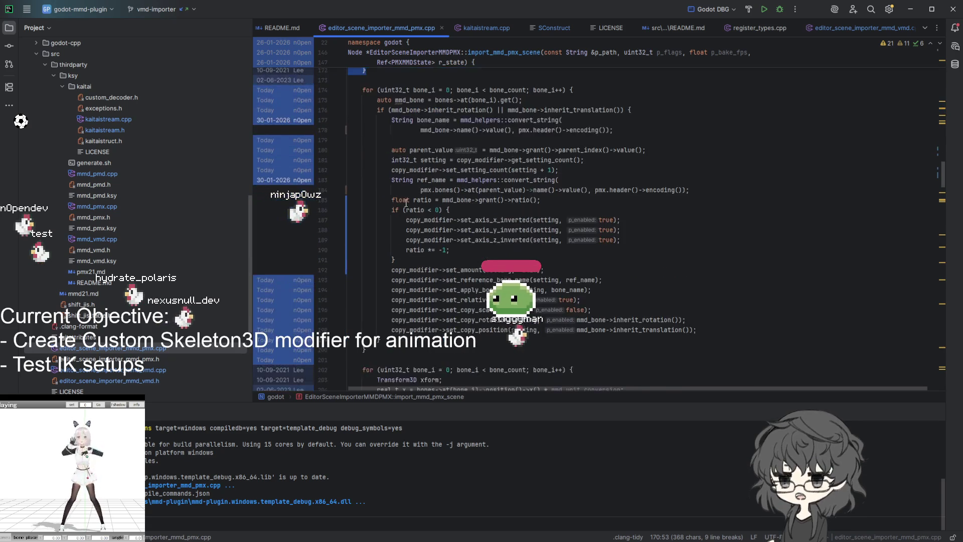
scroll(406, 200, "down", 5)
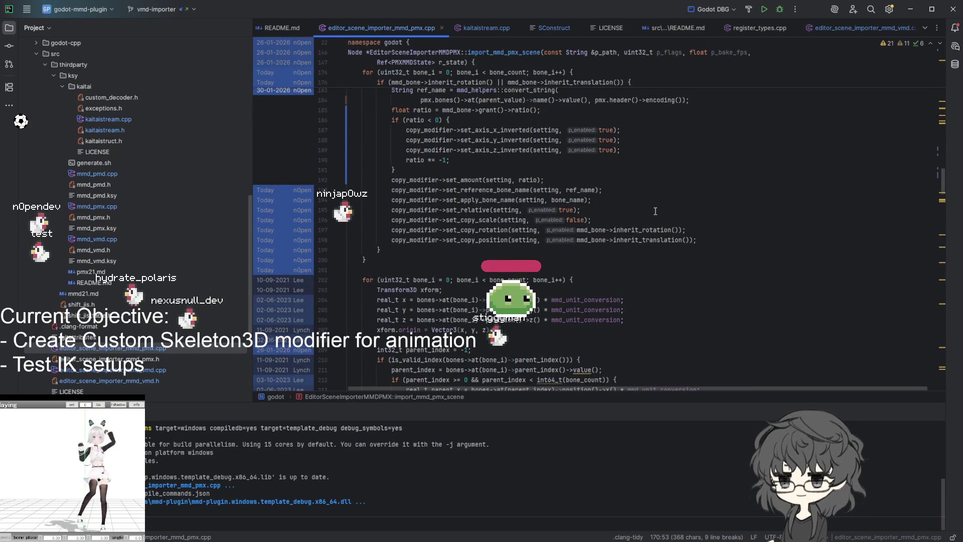
scroll(640, 210, "up", 4)
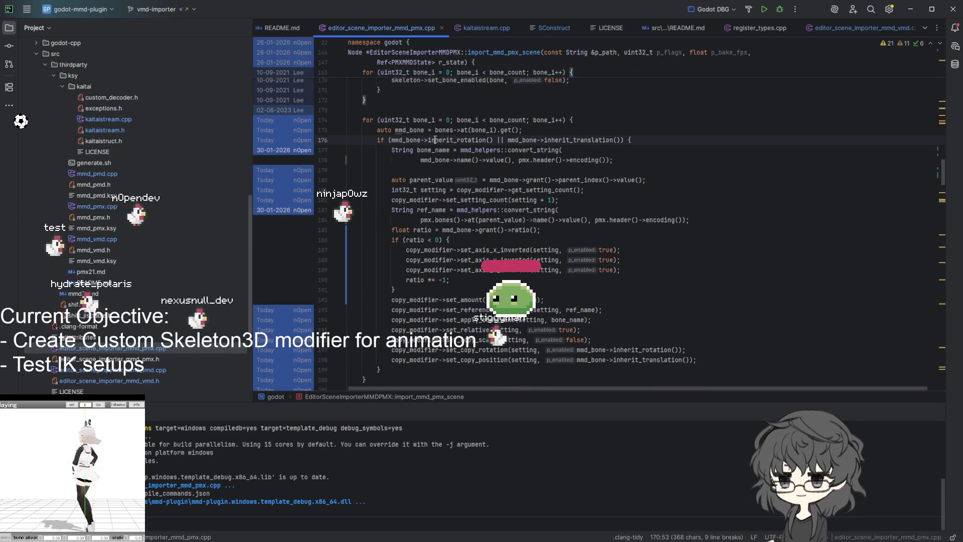
double_click(459, 140)
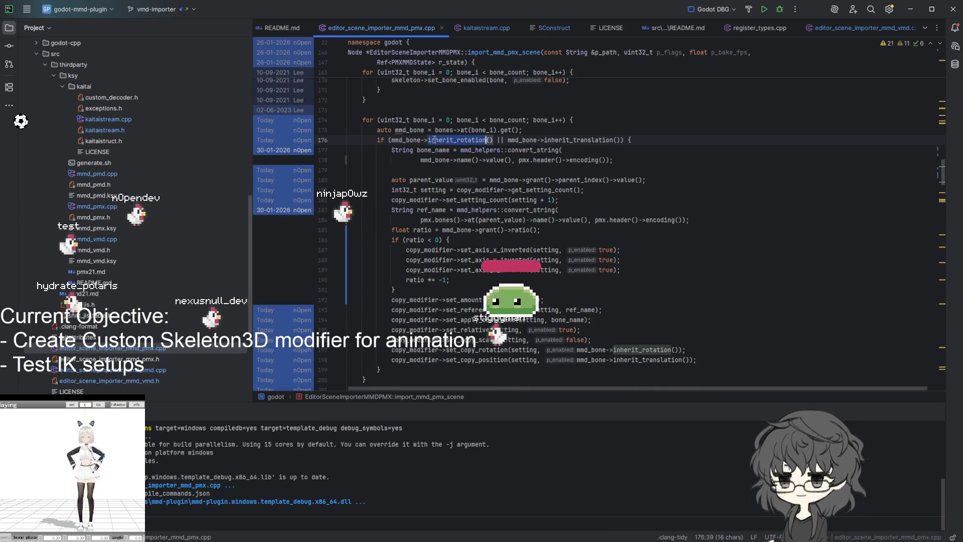
left_click(377, 140)
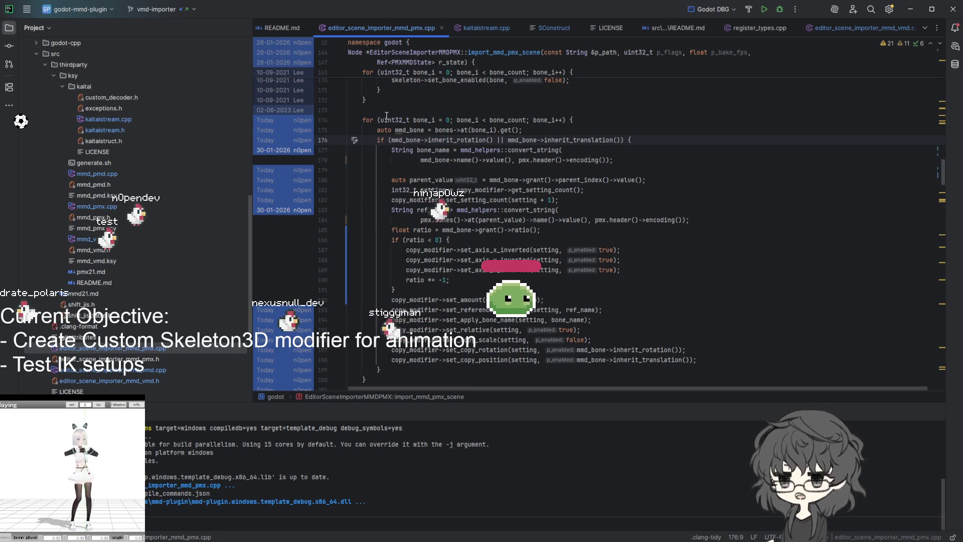
scroll(369, 169, "down", 3)
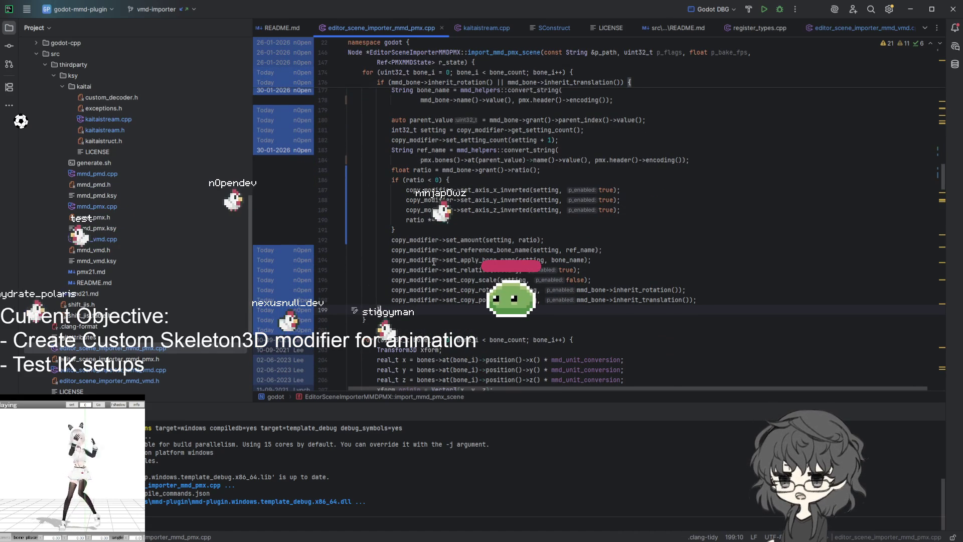
scroll(434, 261, "up", 3)
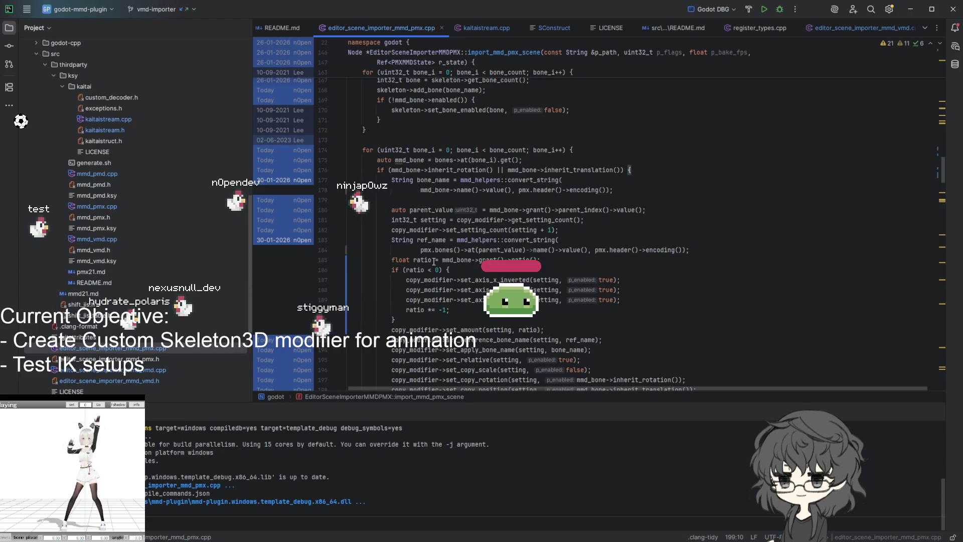
scroll(435, 260, "down", 3)
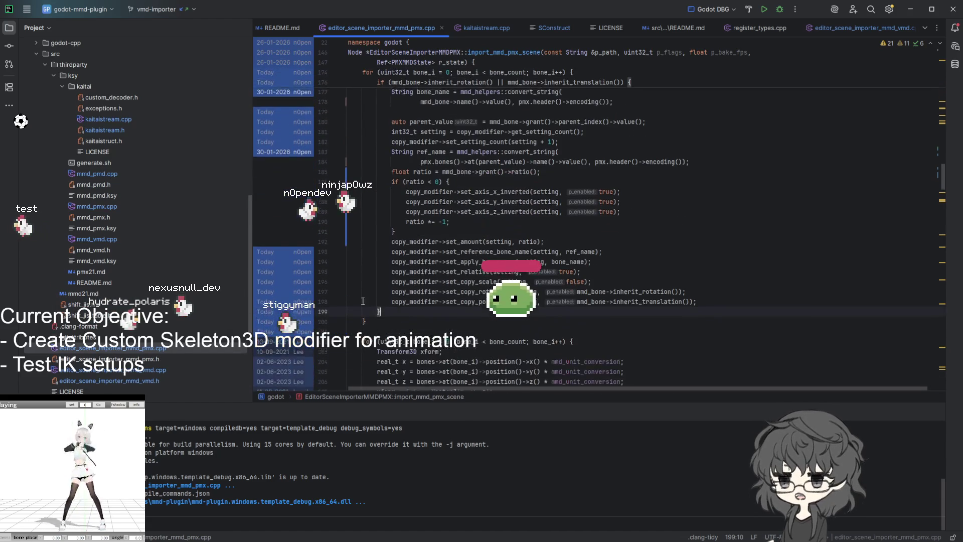
scroll(435, 261, "down", 1)
- Insert 'if mmd_bone->has_ik()' after line 199 and revert the stray edit to line 176's condition
key("Return")
type("if ")
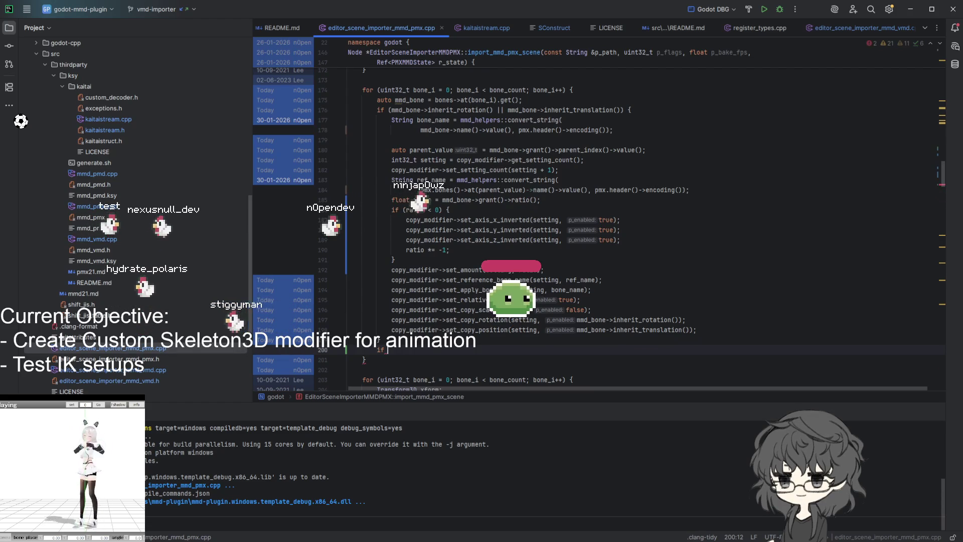
type("mmd_b")
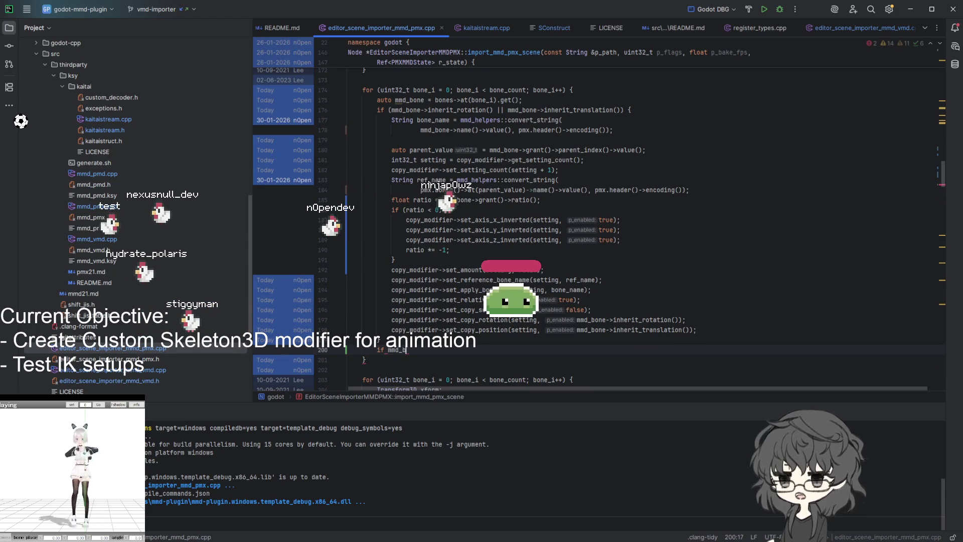
type("one->")
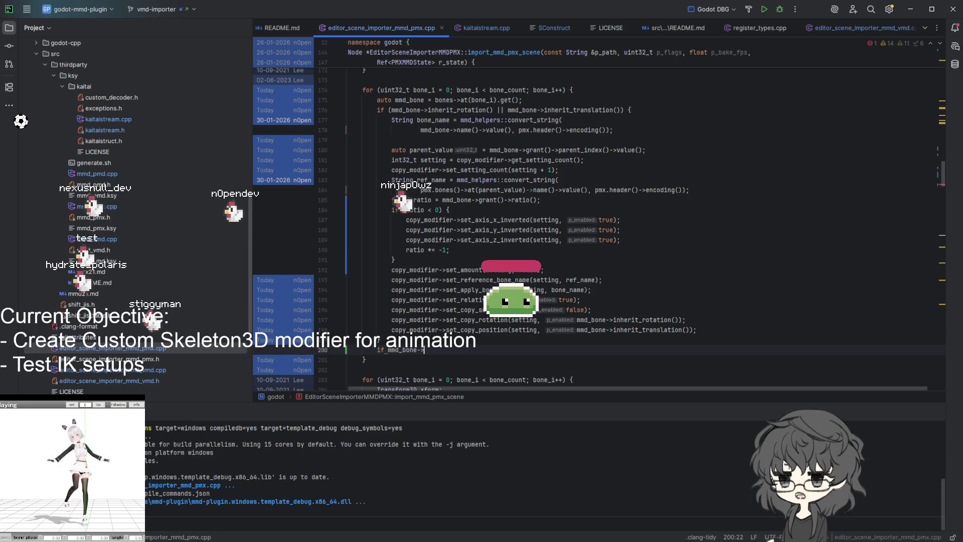
type("has_ik()")
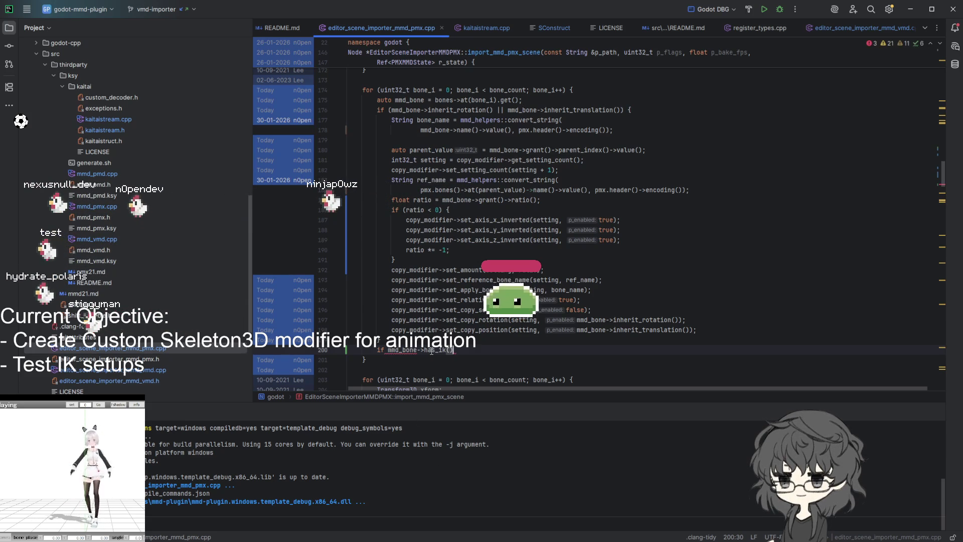
left_click(630, 109)
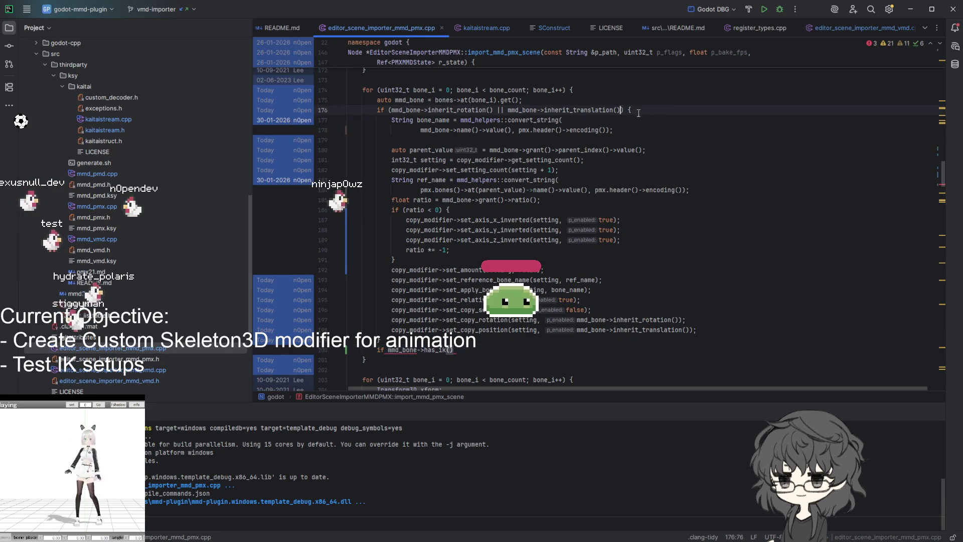
type("m")
key("BackSpace")
key("BackSpace")
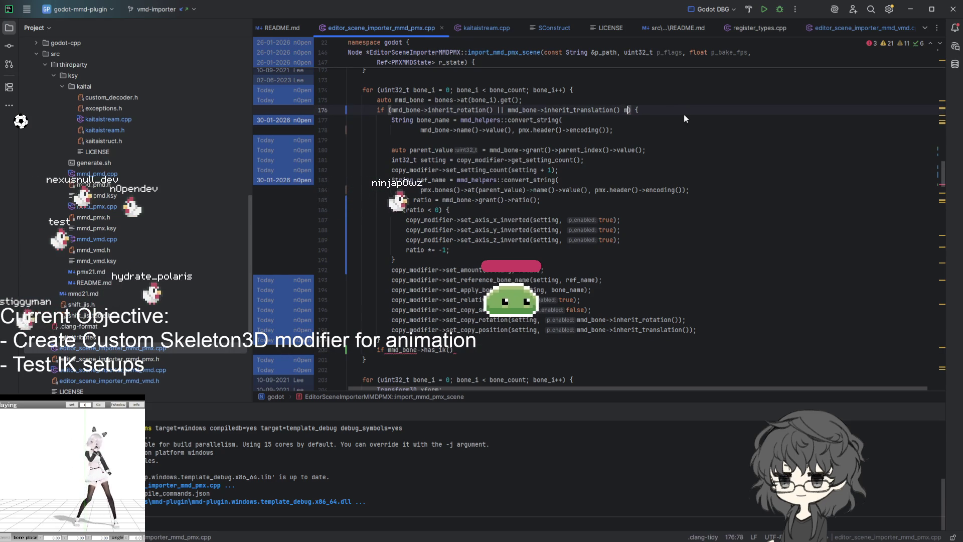
type("mmd_bone->has")
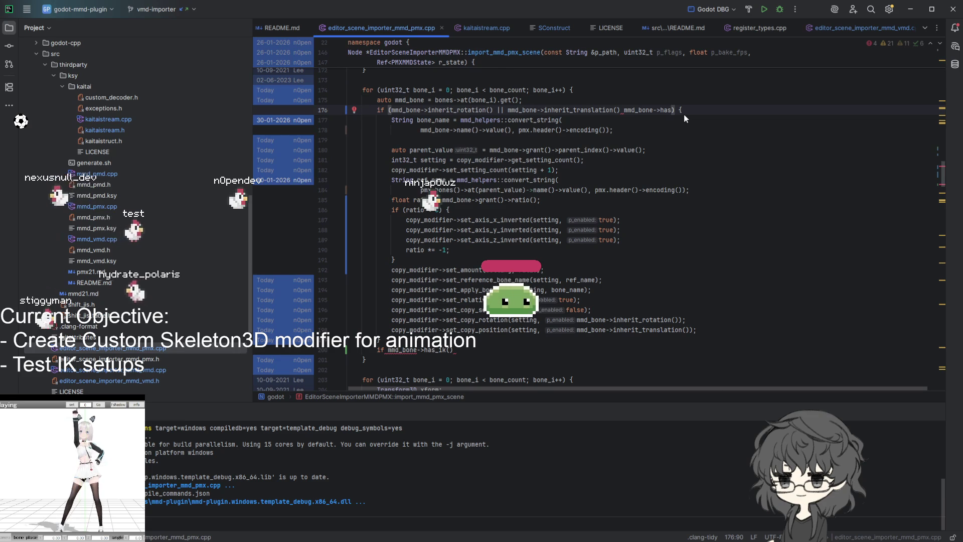
key("BackSpace")
key("BackSpace")
key("BackSpace")
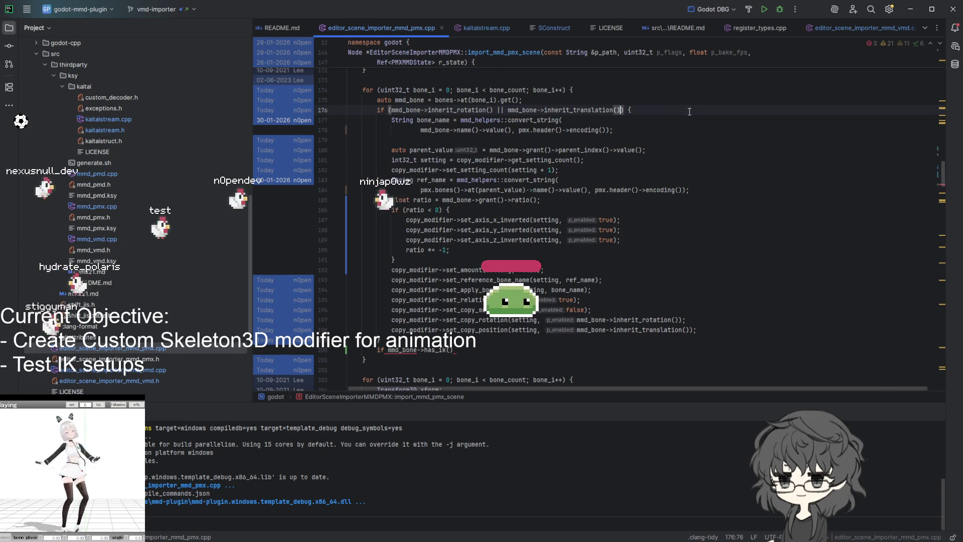